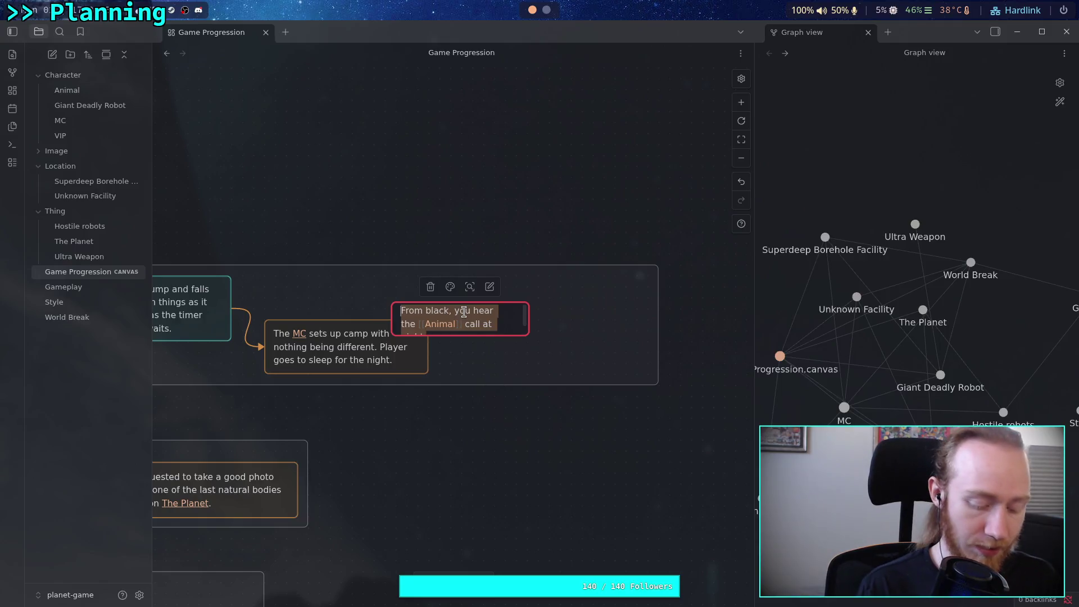
- Replace the card's text with the title 'Night Scene' and select the card
type("Night ")
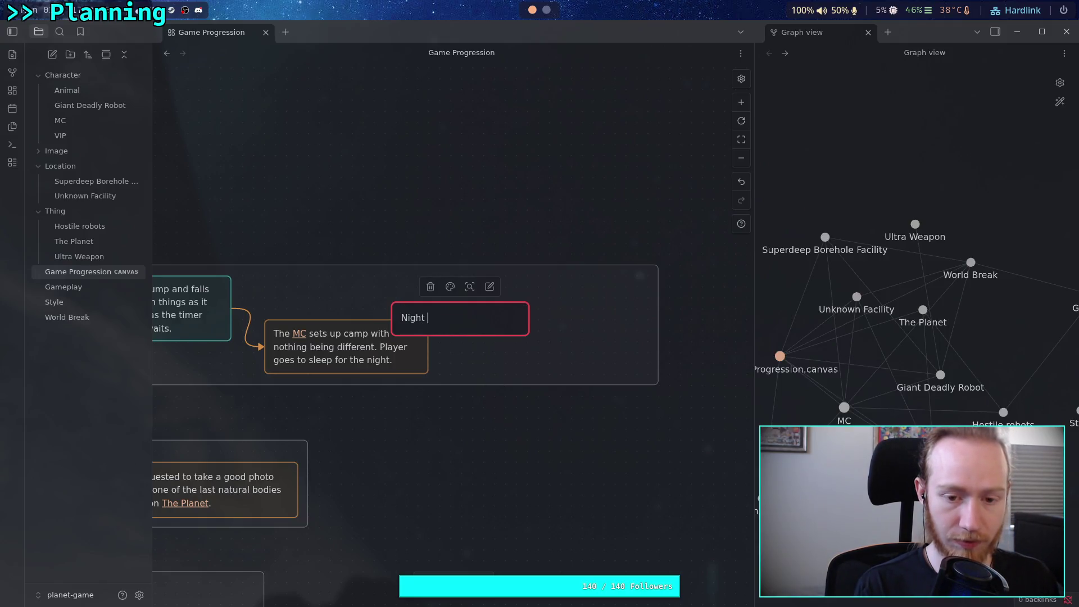
type("Scene")
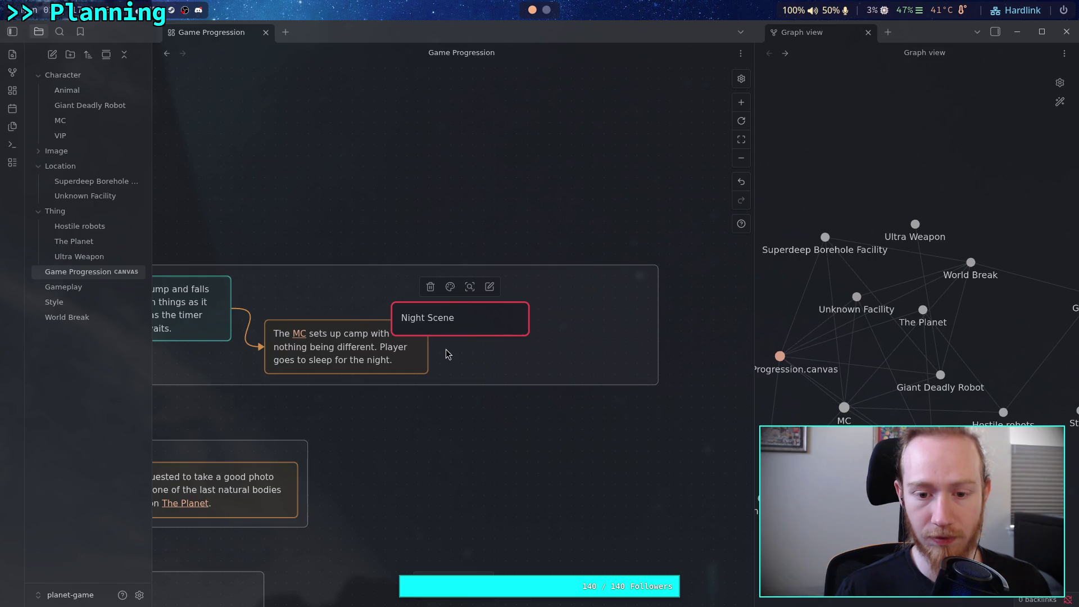
key("Escape")
left_click(464, 327)
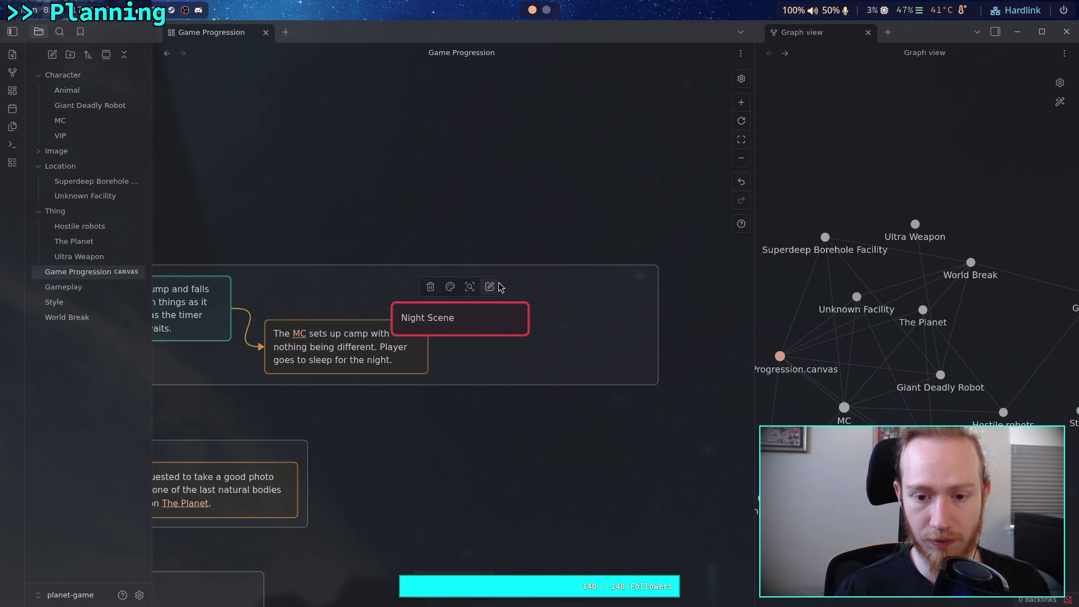
right_click(477, 320)
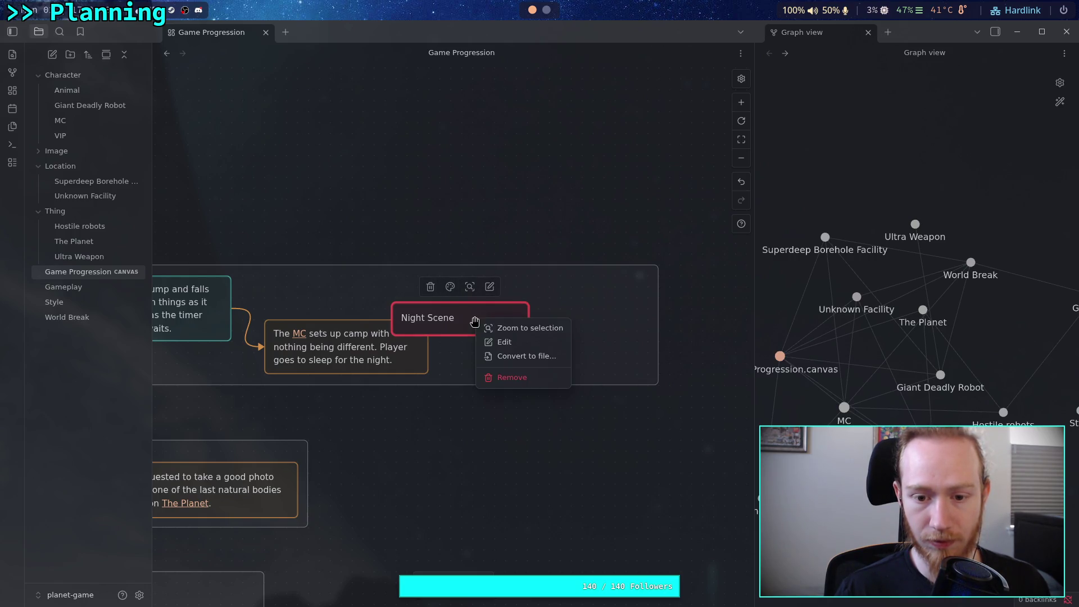
- Convert the card into a separate note file named 'Night Scene'
left_click(521, 359)
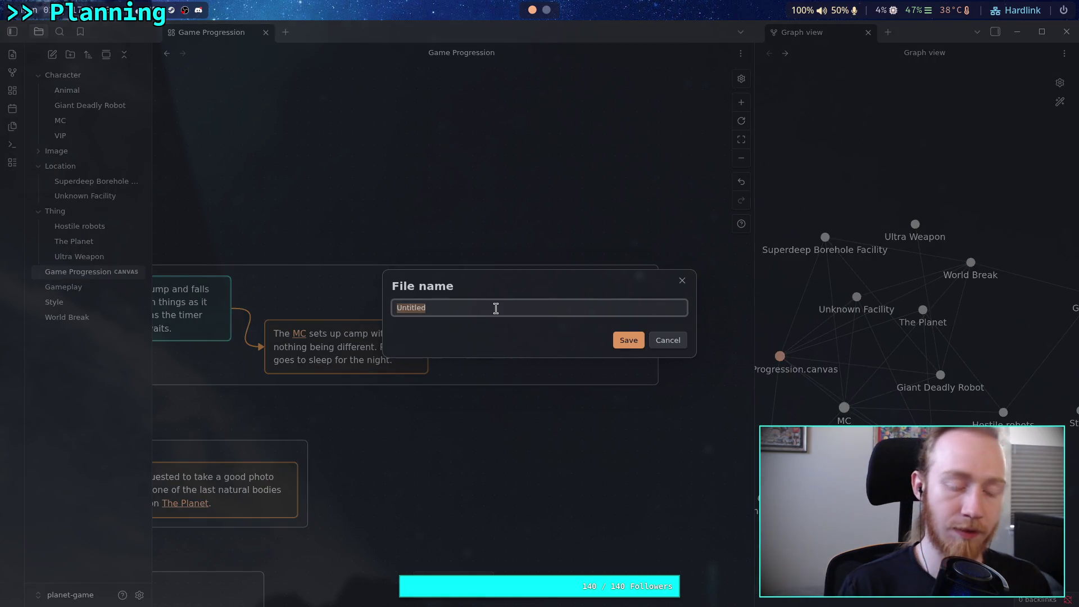
type("S")
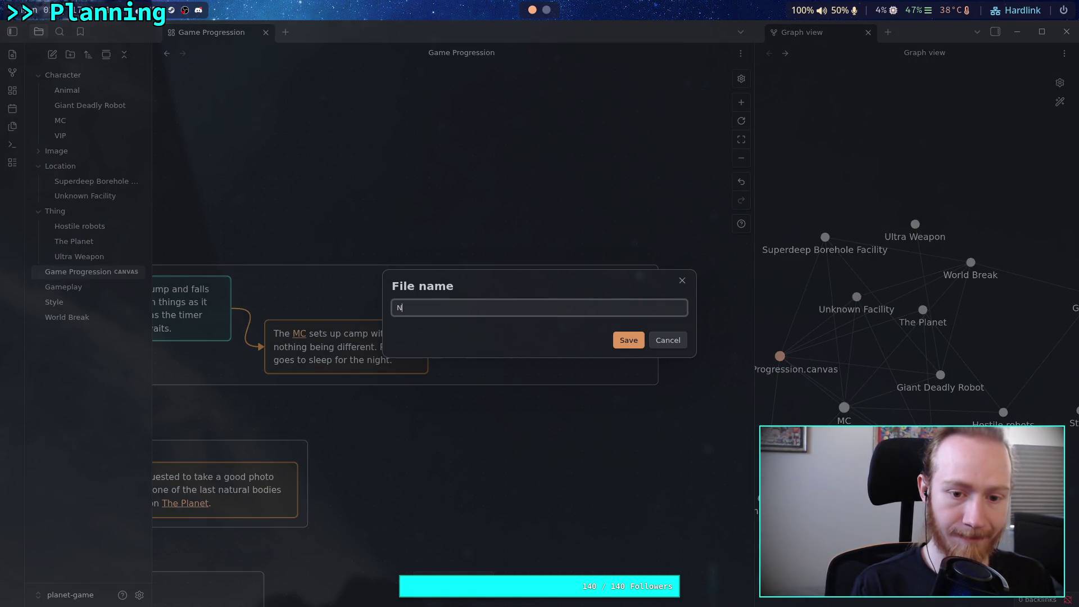
type("t Scene")
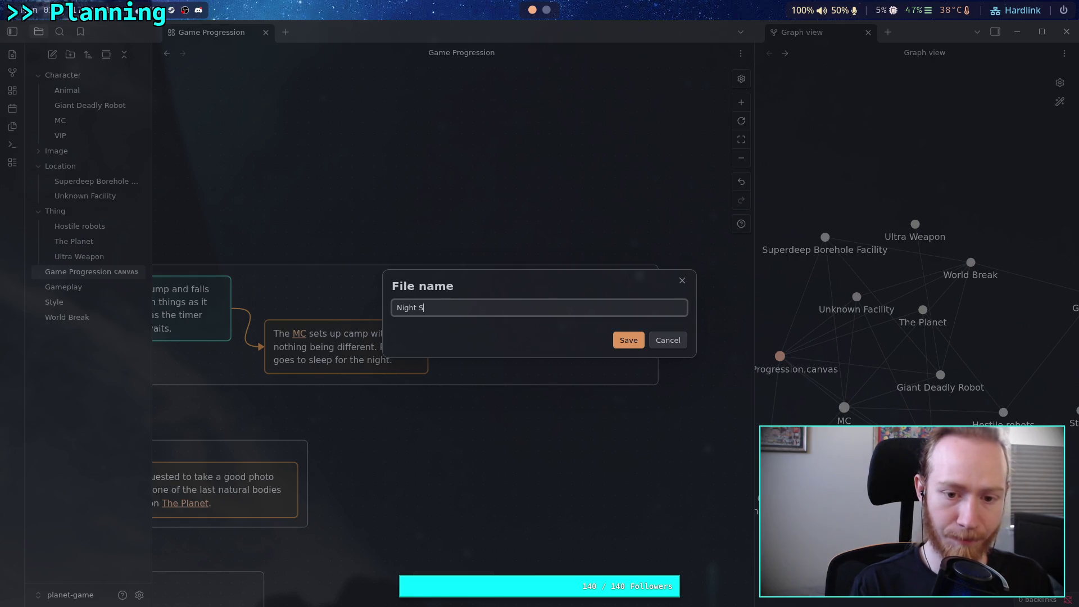
key("Return")
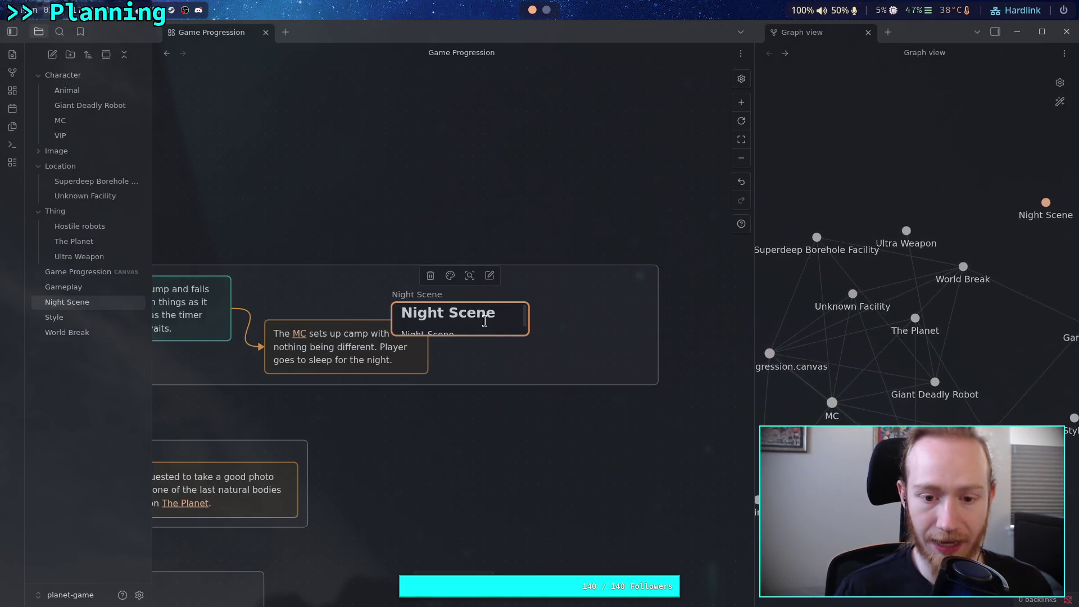
left_click_drag(527, 319, 548, 353)
- Delete the extra line under the Night Scene heading and make the card shorter
left_click(449, 326)
key("BackSpace")
key("BackSpace")
key("BackSpace")
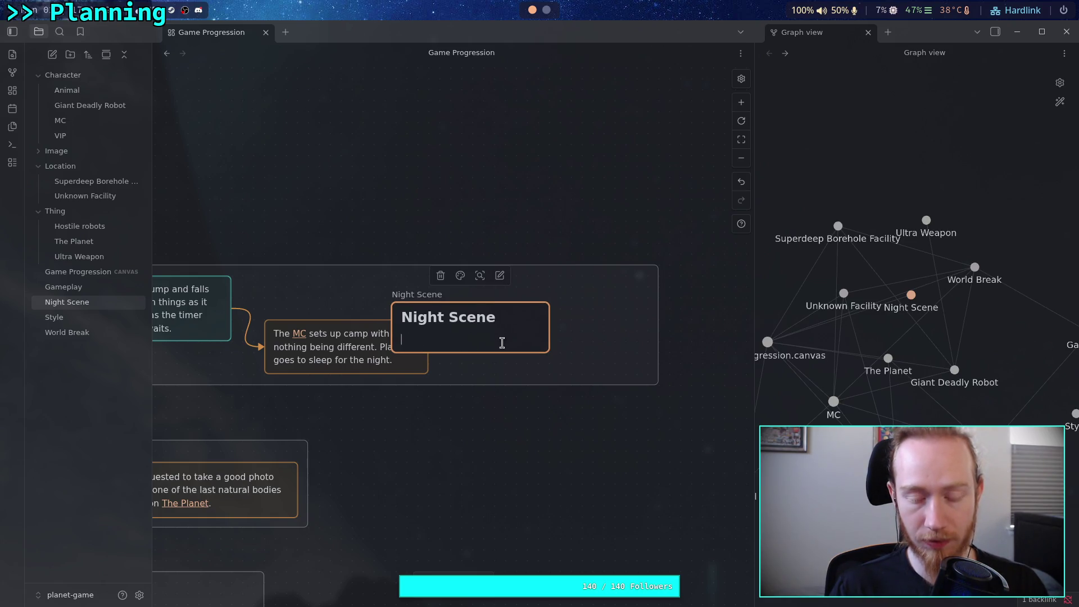
mouse_move(509, 302)
left_mouse_down()
mouse_move(513, 325)
mouse_move(509, 308)
left_mouse_up()
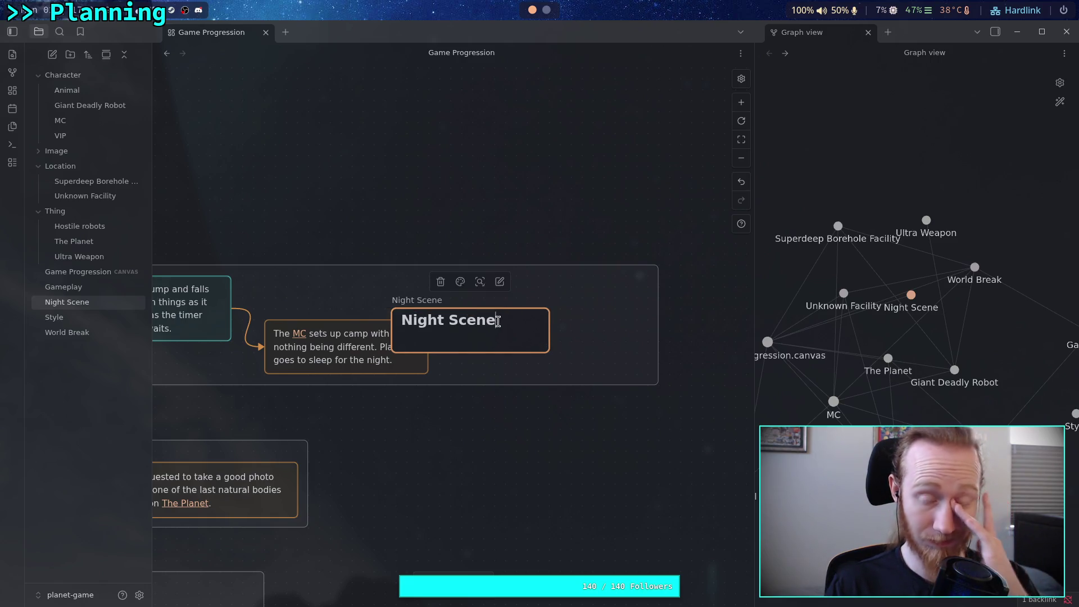
right_click(497, 321)
left_click(466, 325)
right_click(467, 325)
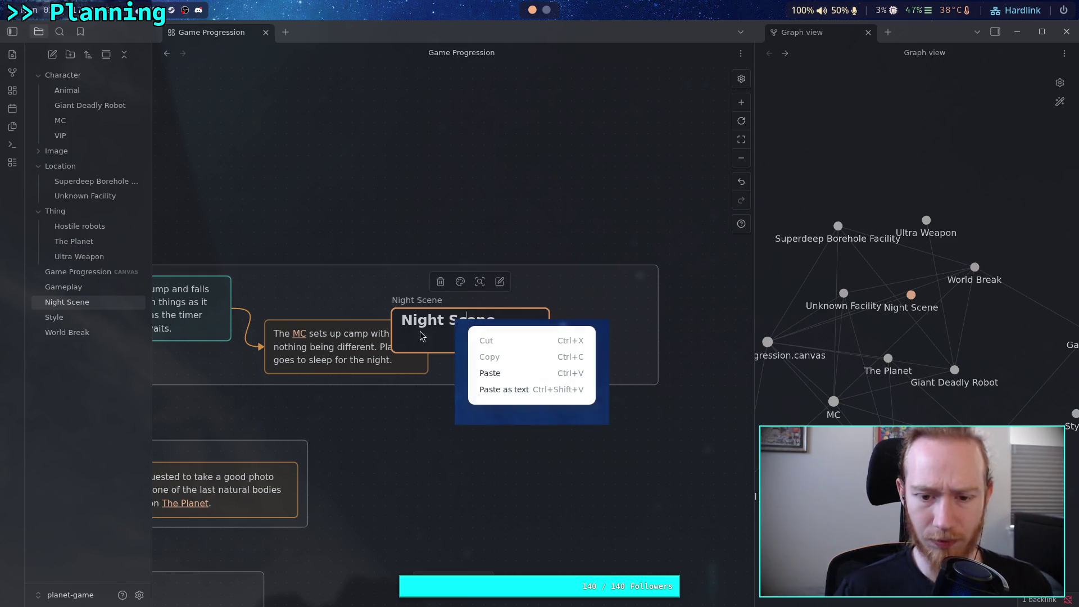
key("Escape")
key("Escape")
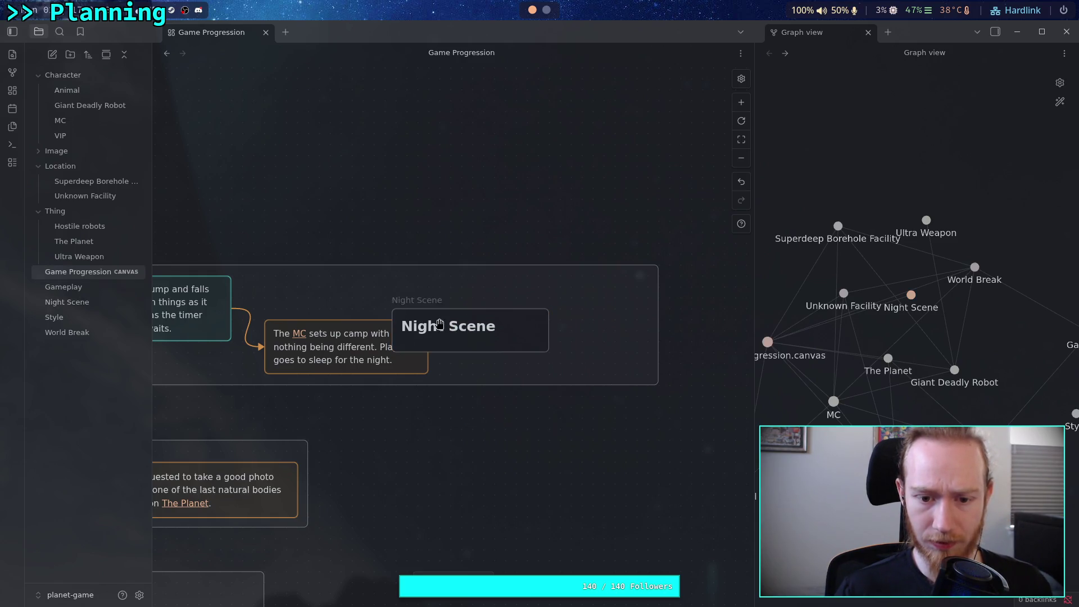
left_click(439, 321)
right_click(440, 318)
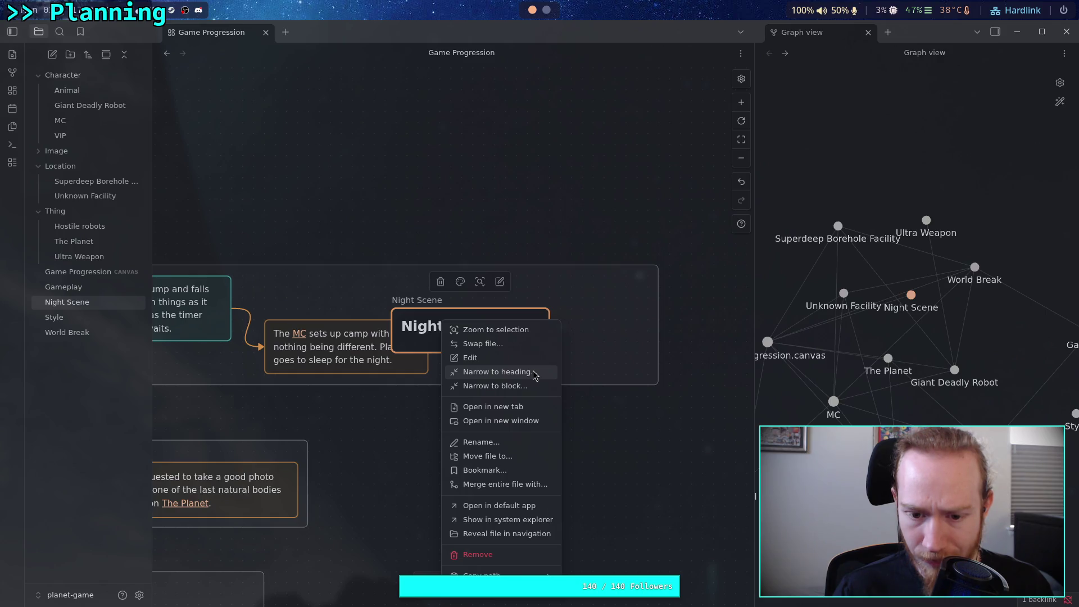
- Try Narrow to heading and Narrow to block on the card, dismissing both pickers
left_click(535, 375)
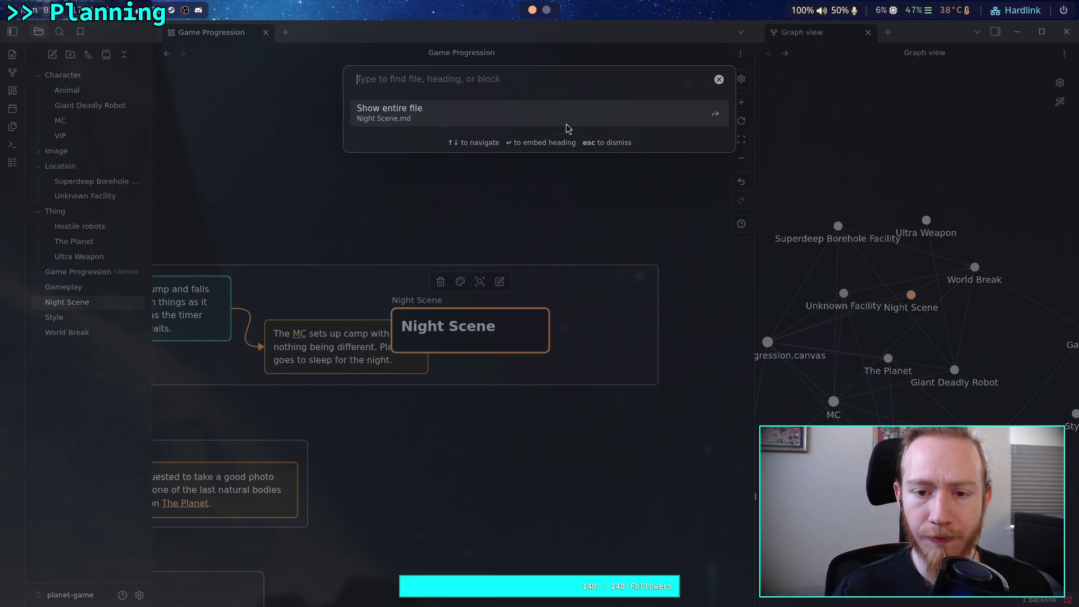
left_click(394, 117)
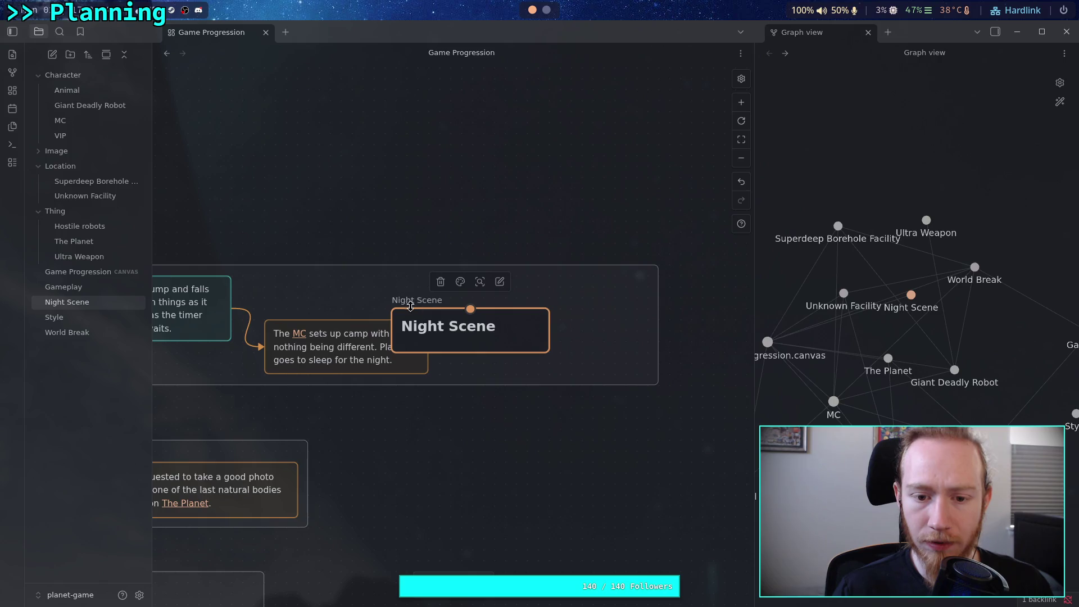
left_click(409, 224)
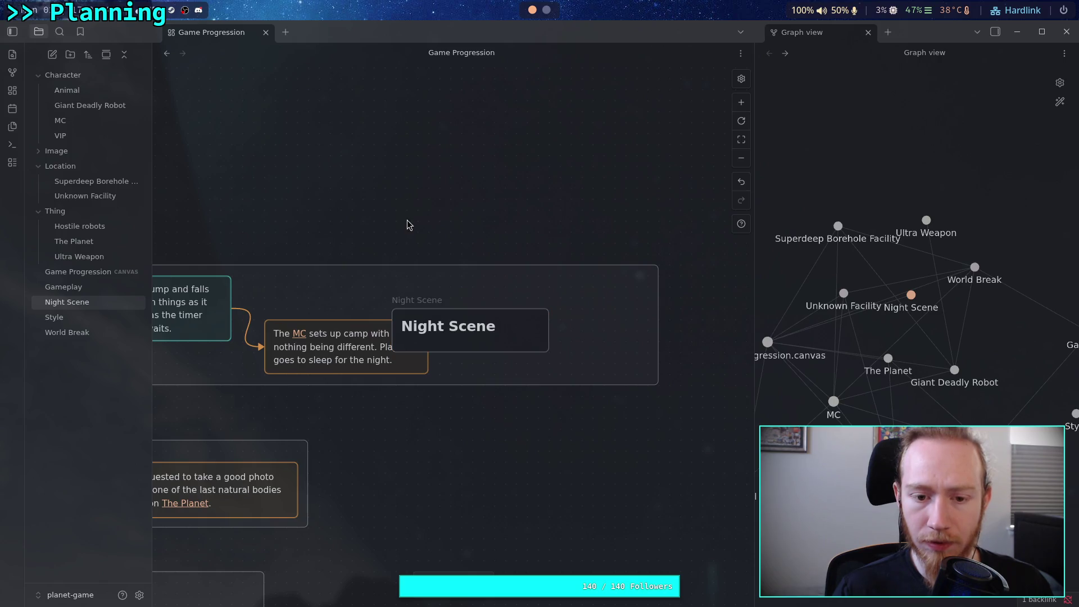
left_click(428, 318)
right_click(438, 318)
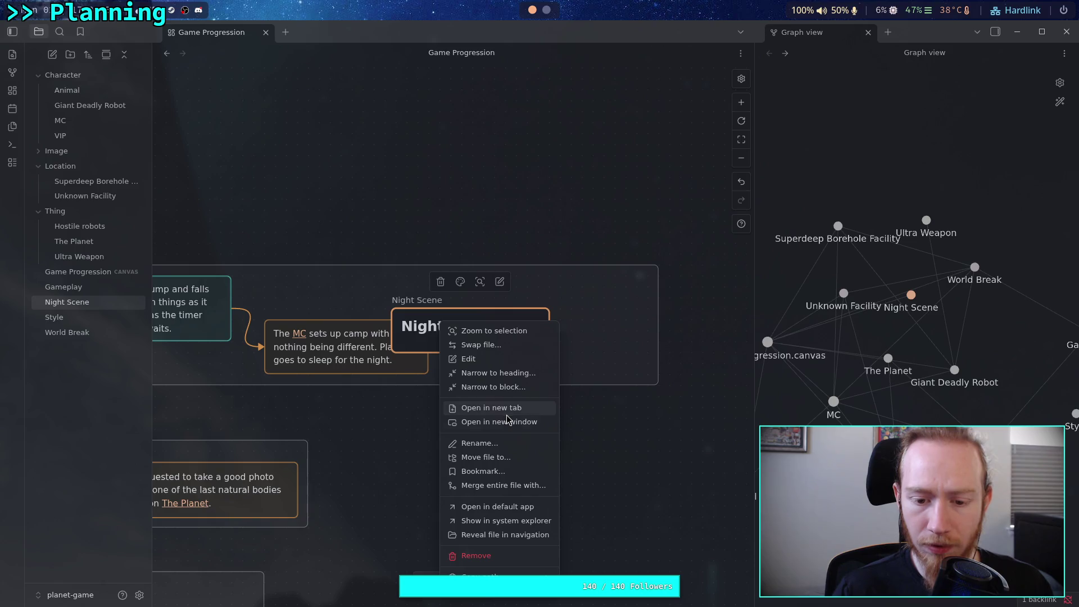
left_click(527, 393)
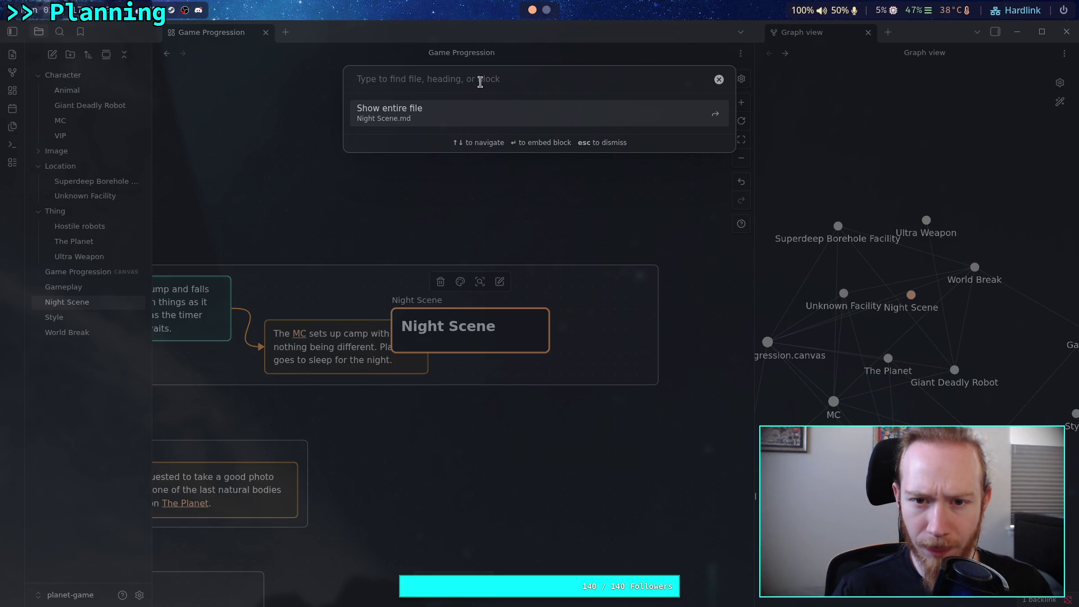
left_click(453, 116)
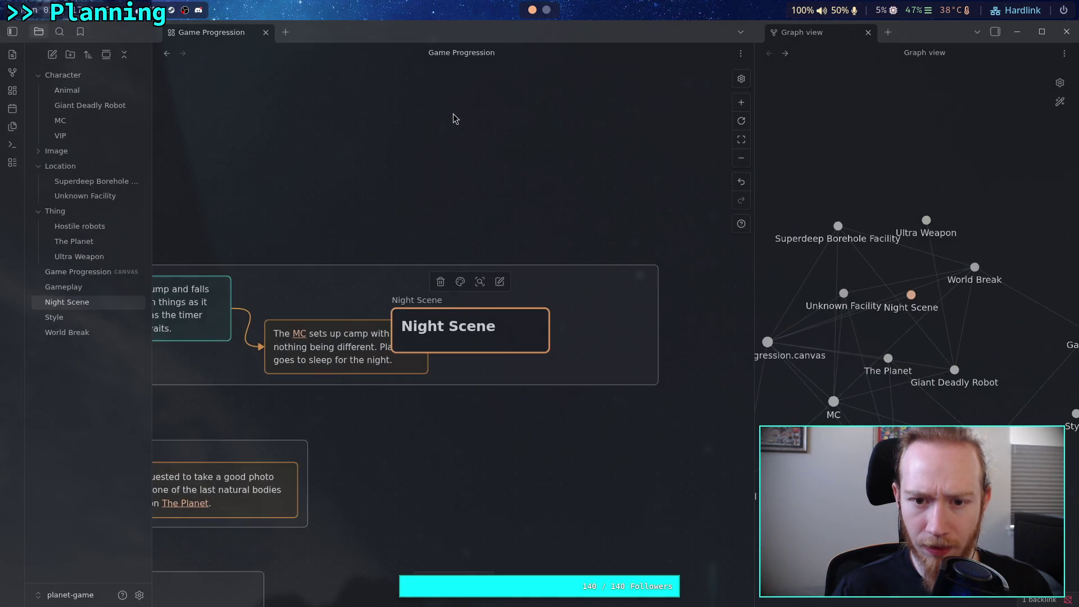
left_click(420, 291)
left_click(436, 312)
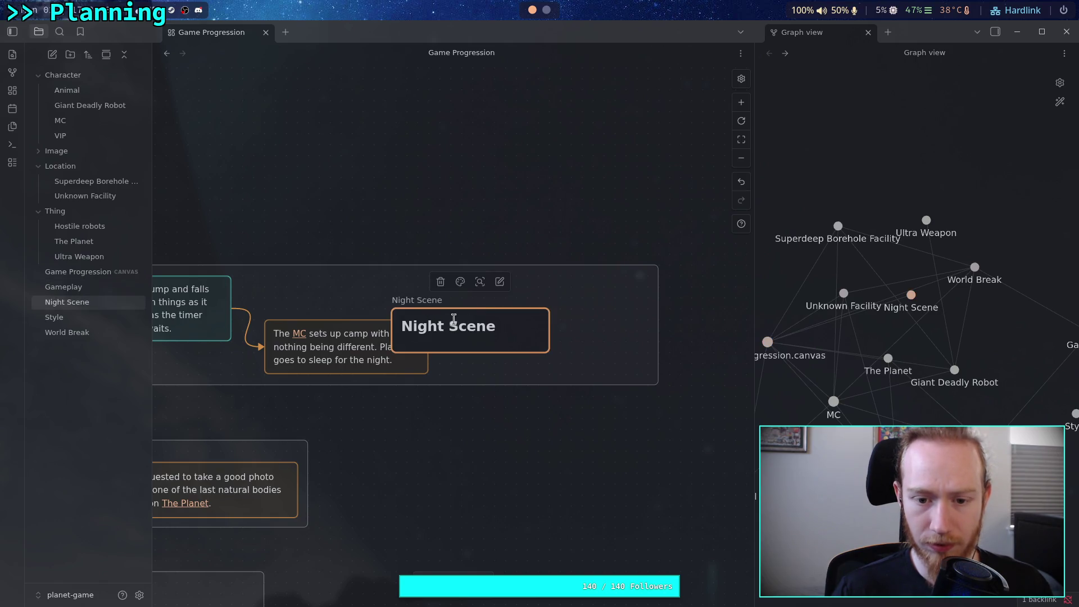
- Tint the Night Scene card orange, then open the Night Scene note from the file explorer
left_click(461, 282)
left_click(442, 302)
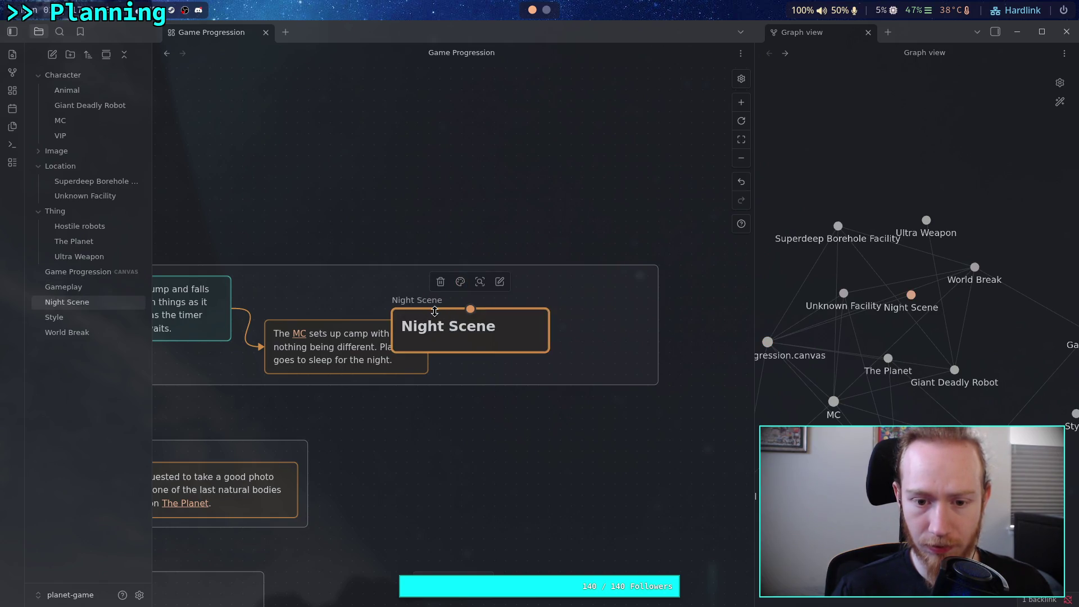
key("Escape")
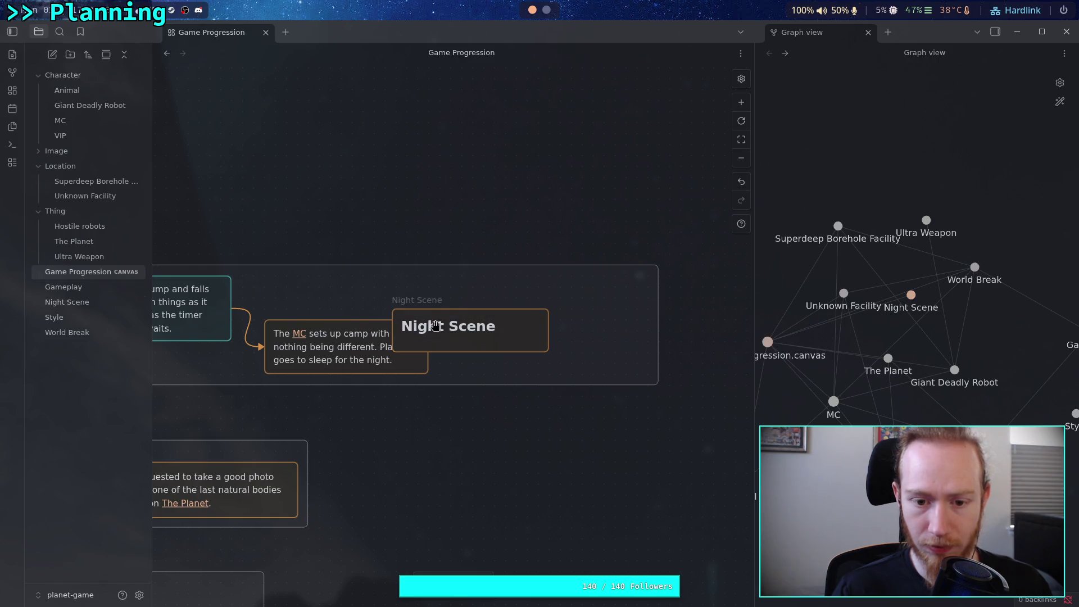
left_click(448, 310)
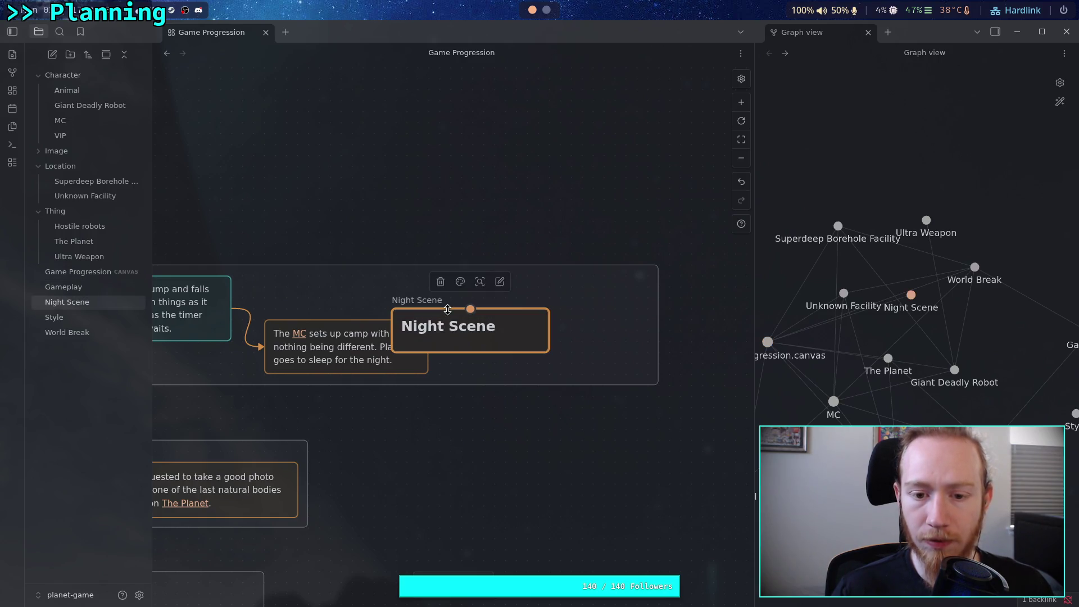
right_click(409, 305)
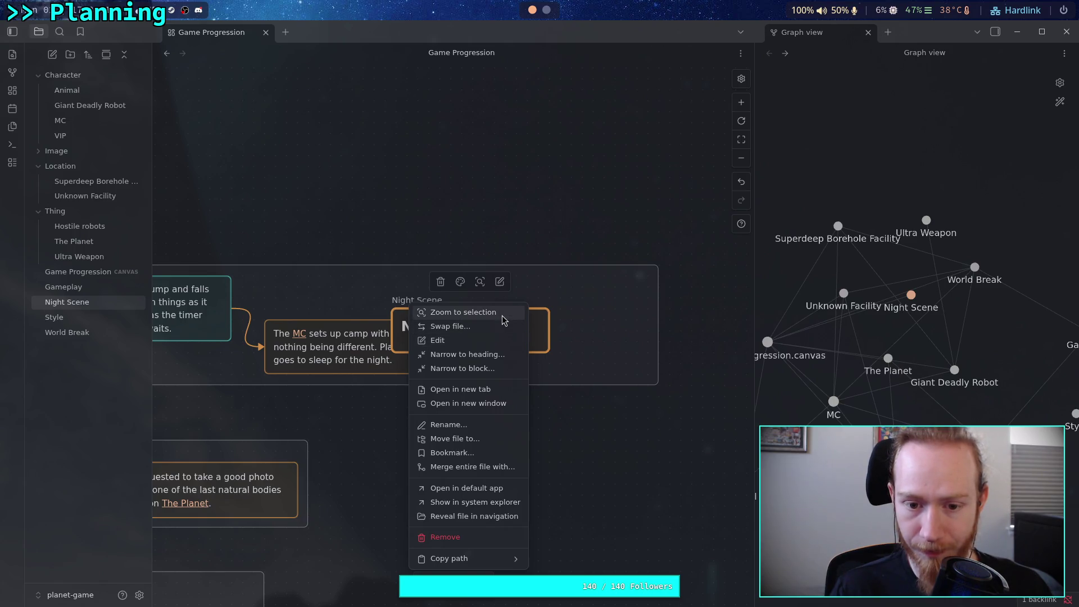
left_click(474, 353)
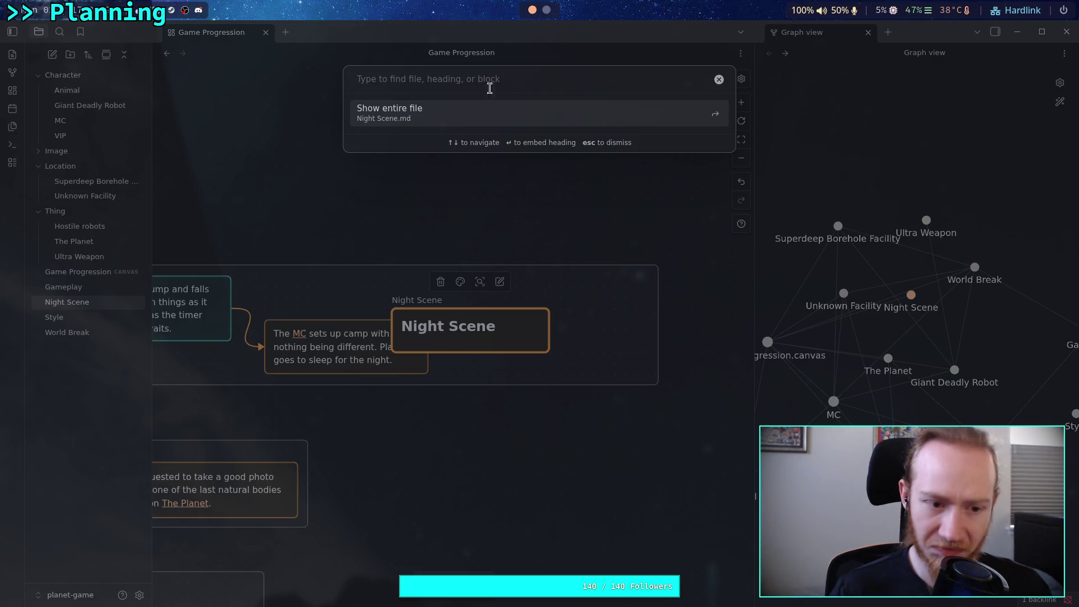
key("Escape")
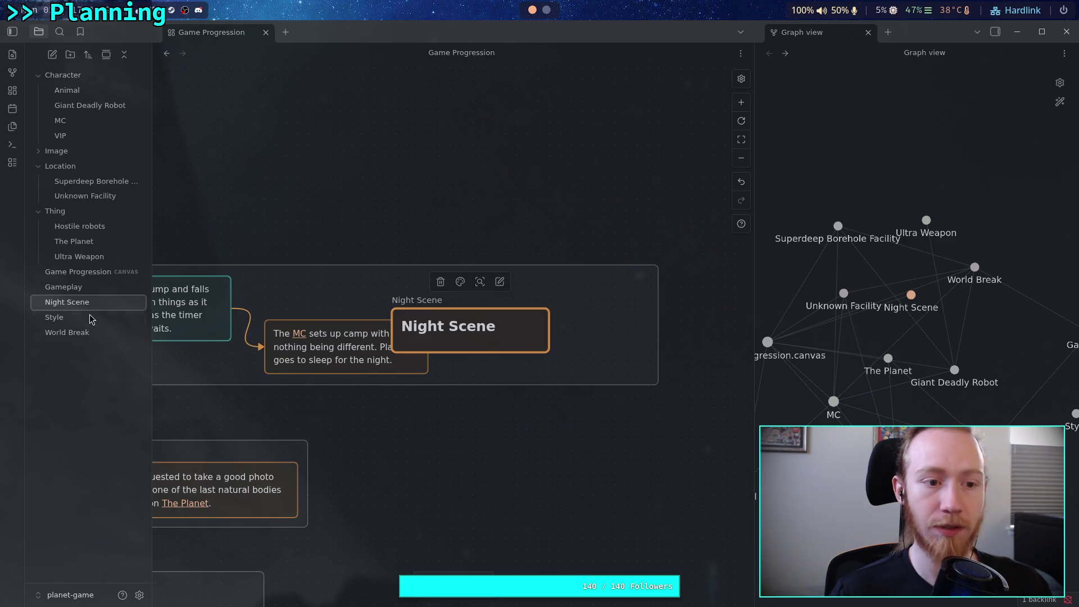
left_click(89, 306)
left_click(88, 306)
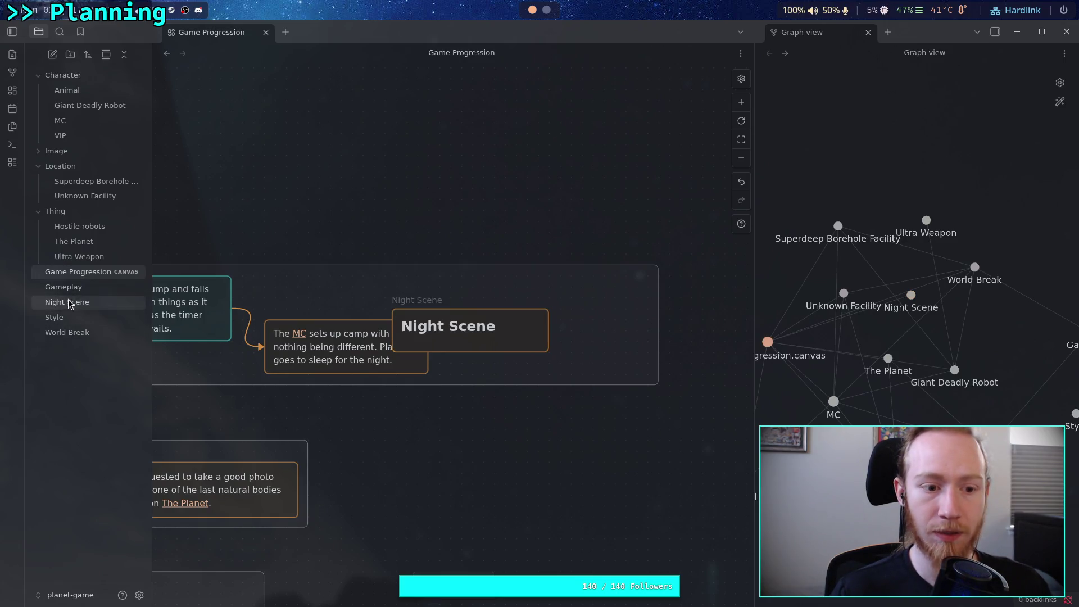
- Write the opening: an uneventful night pass, then a standard fade to black that cuts sounds
left_click(349, 204)
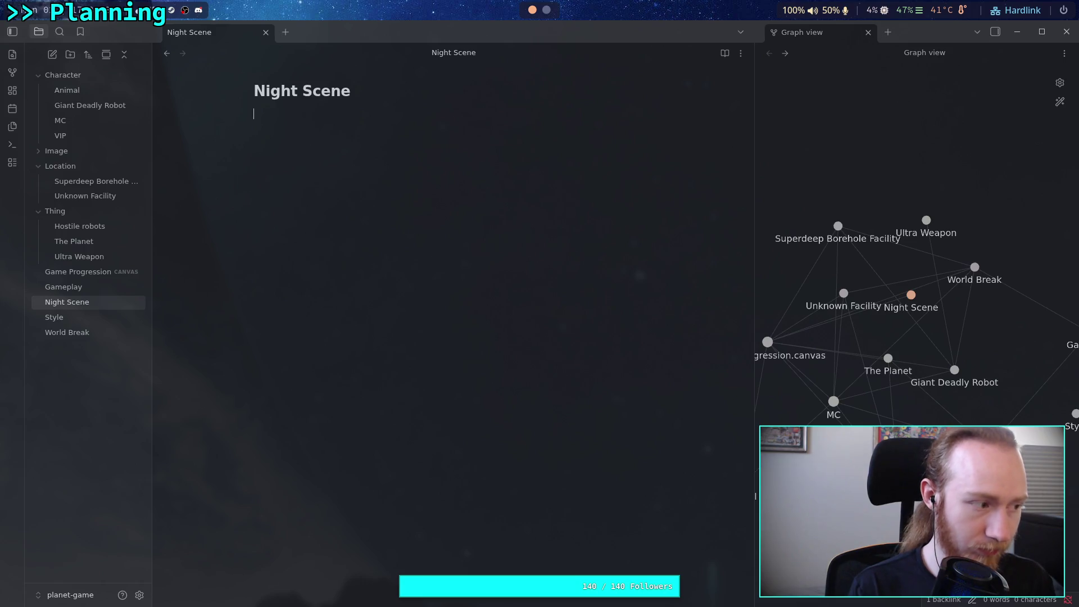
type("Player ")
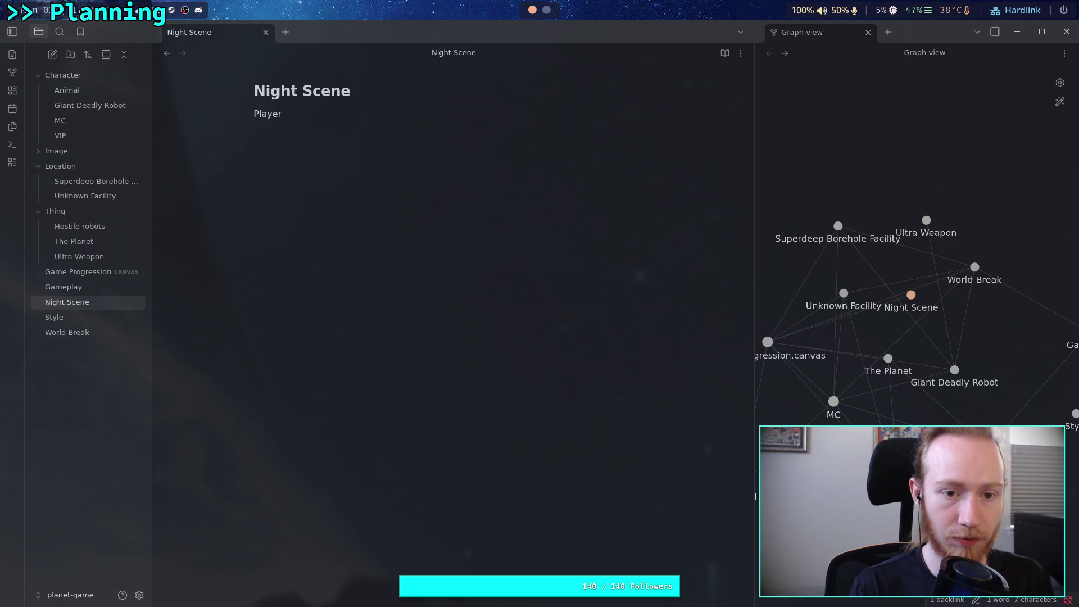
type("does the normal interac")
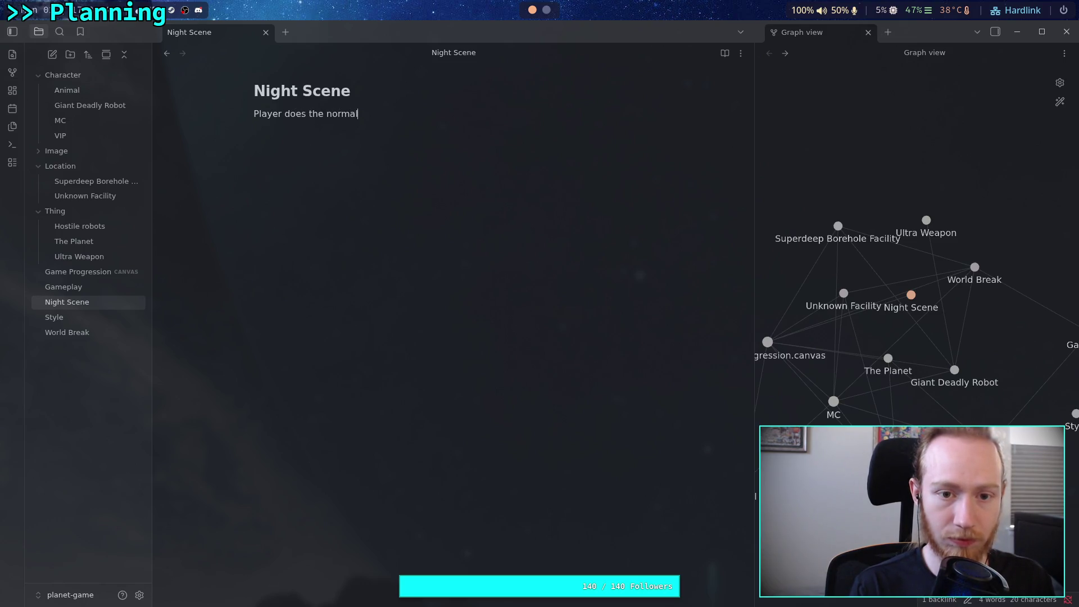
type("tion to")
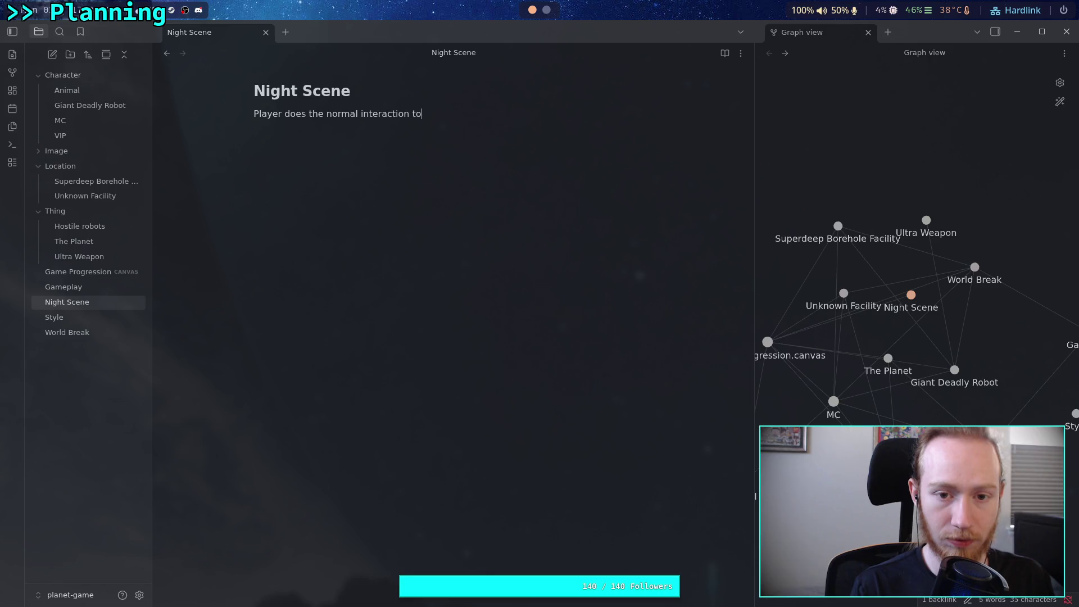
type(" pass the night")
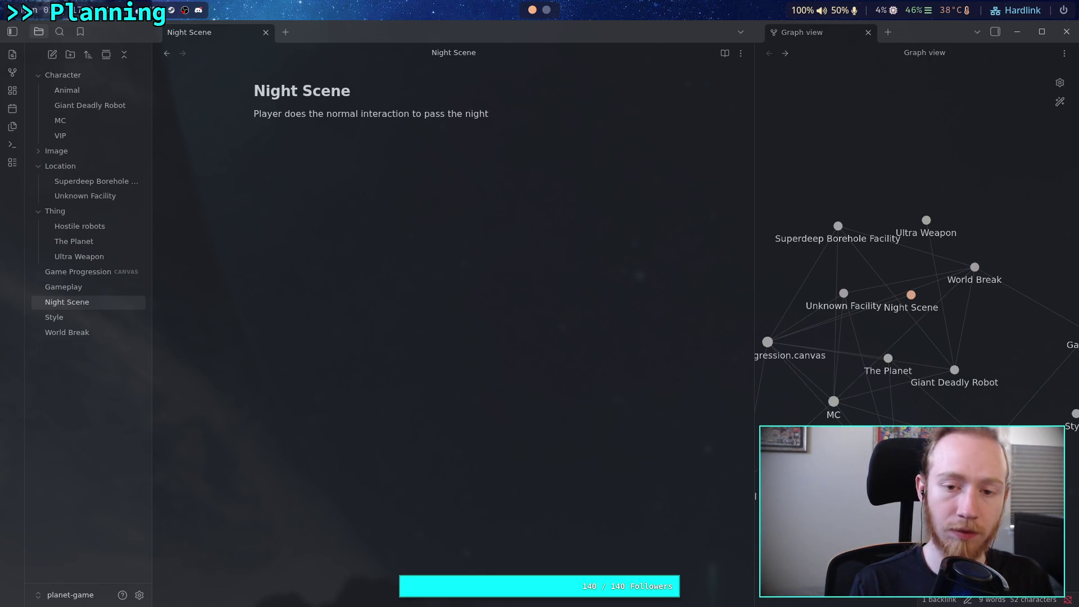
type(", nothing ")
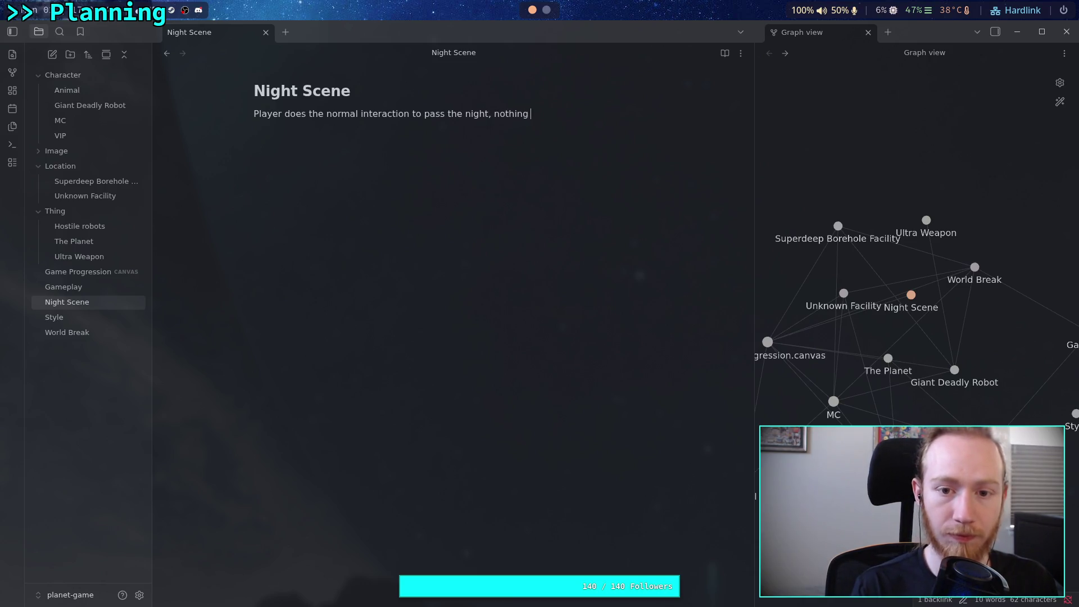
type("seems diff")
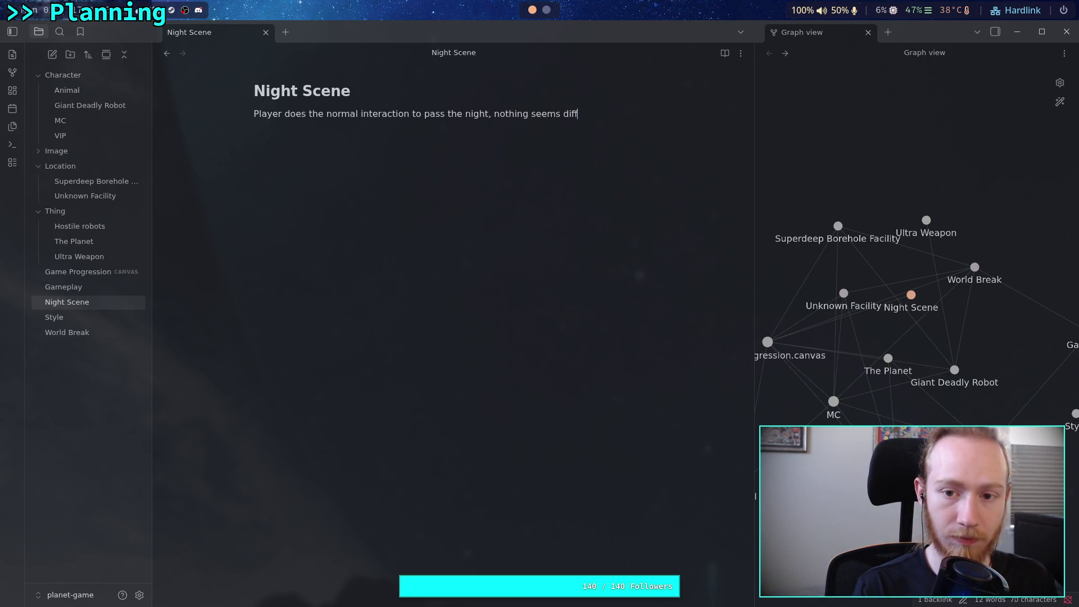
type("erent ")
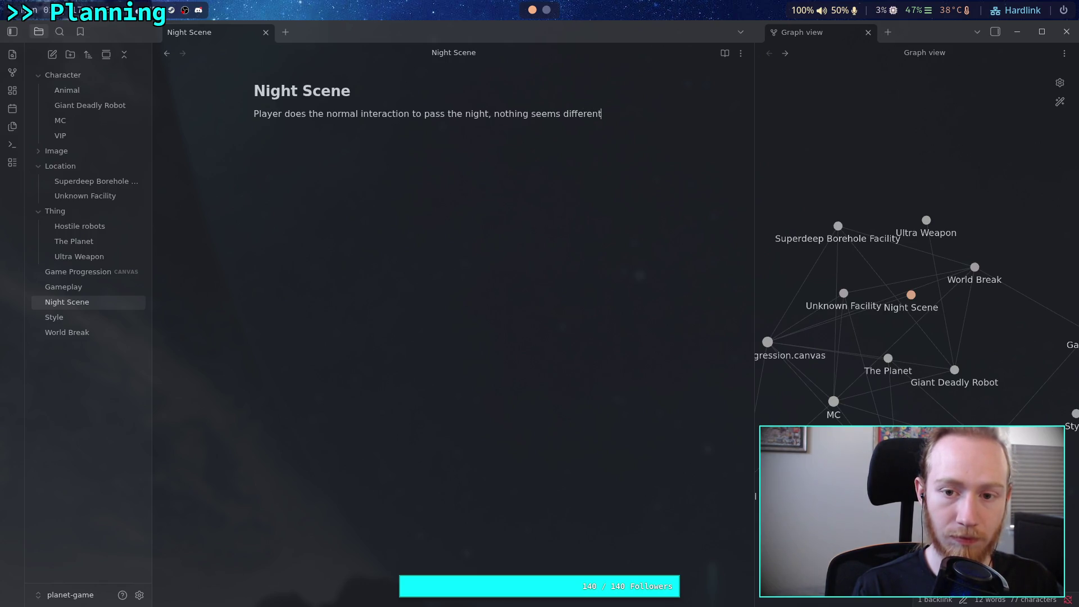
type(" Faie")
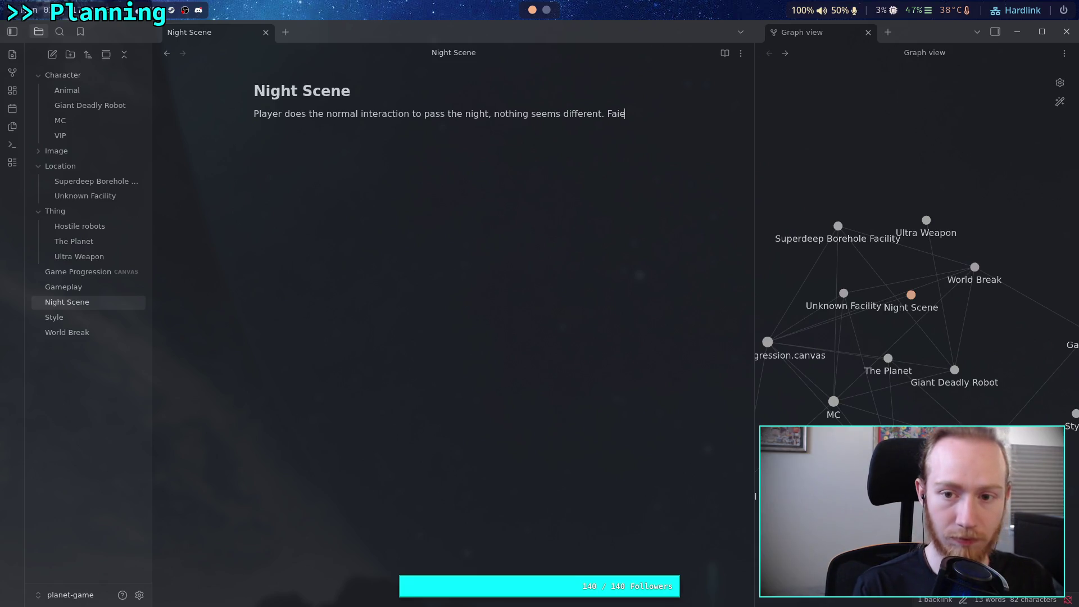
key("BackSpace")
key("BackSpace")
type("de to ")
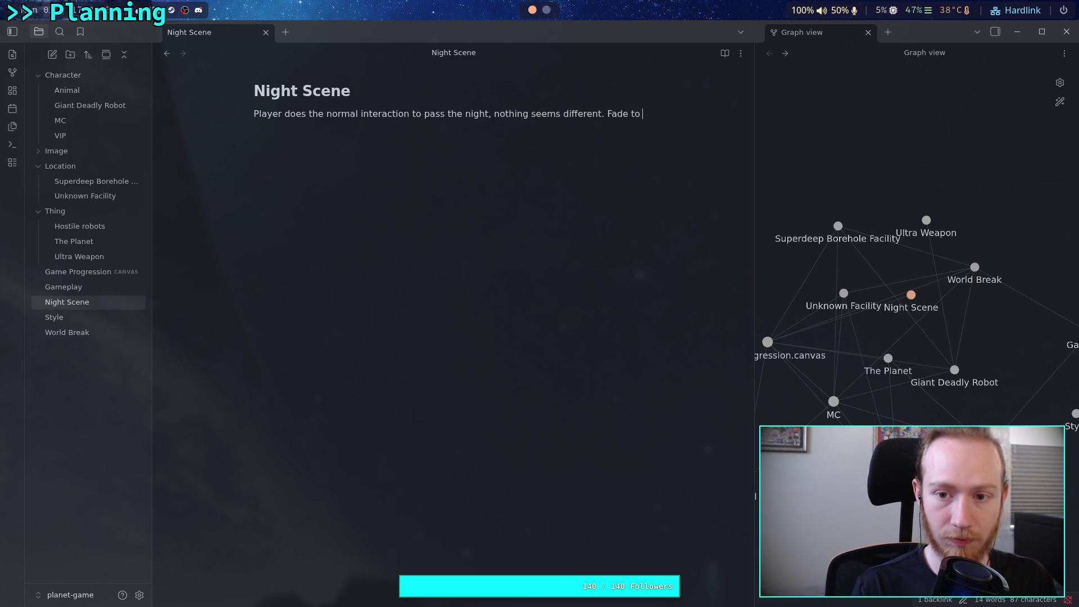
type("black.")
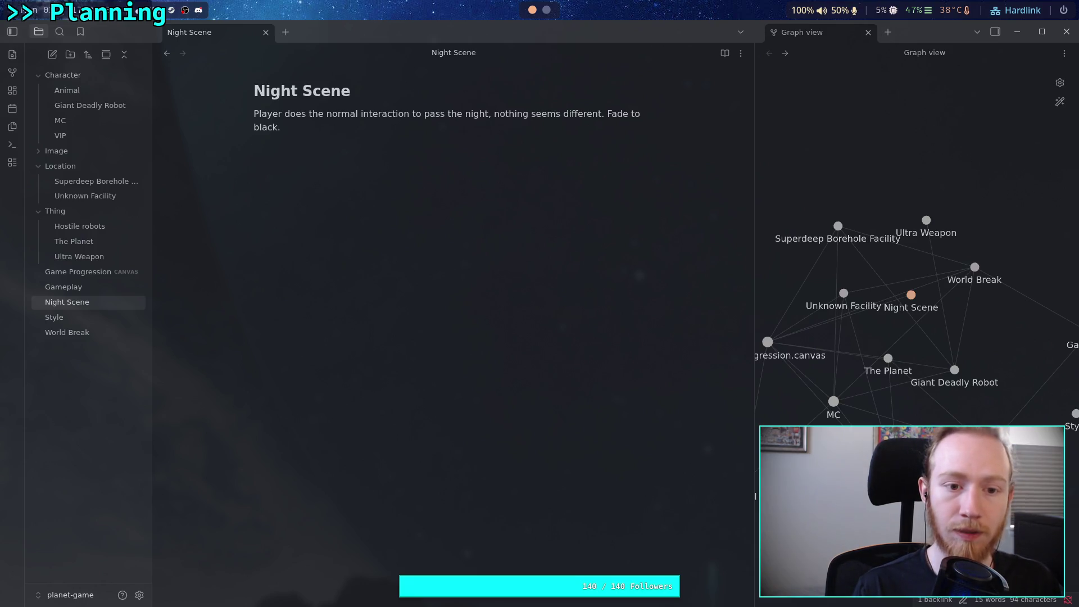
left_click(607, 113)
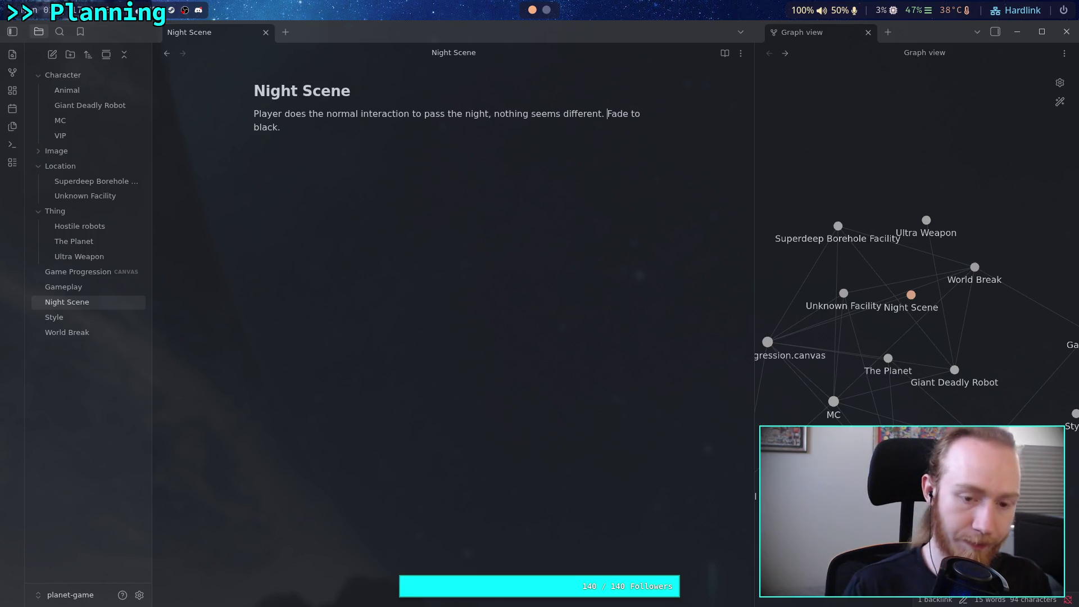
type("Standar")
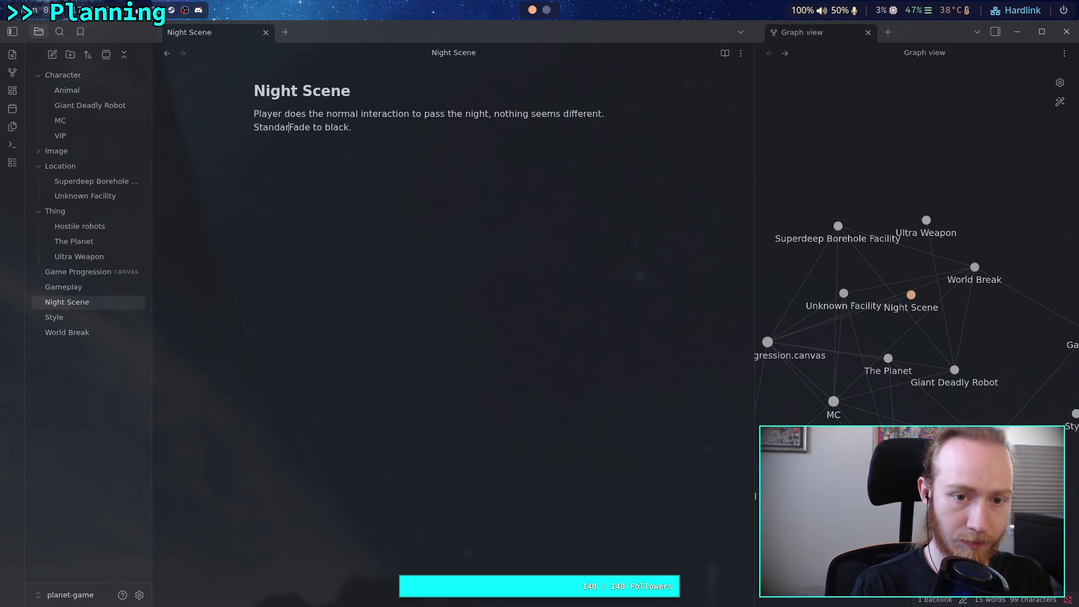
type("d")
key("Delete")
type("f")
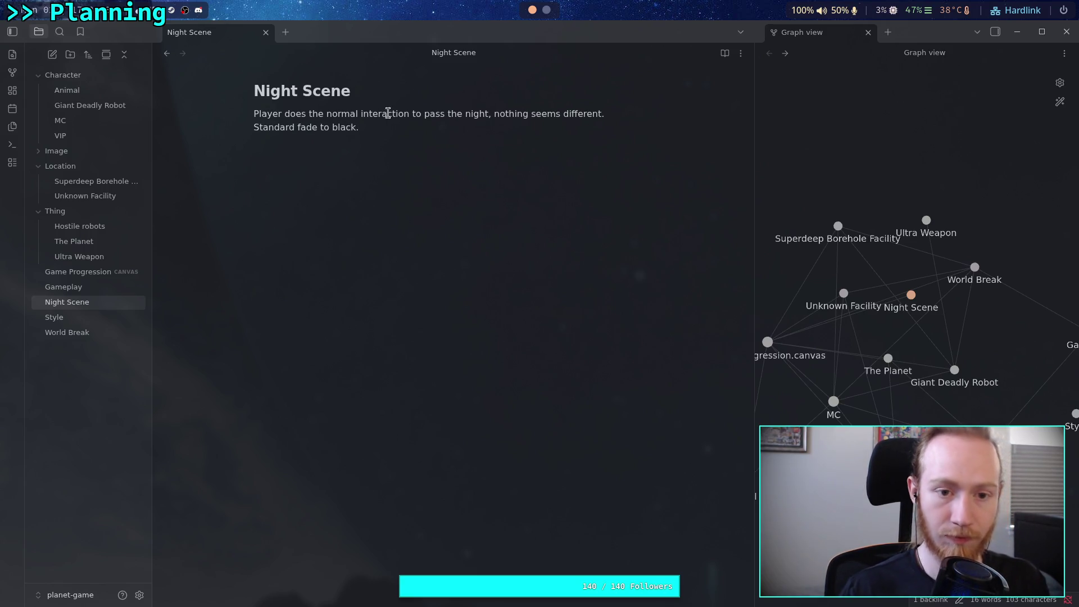
left_click(440, 127)
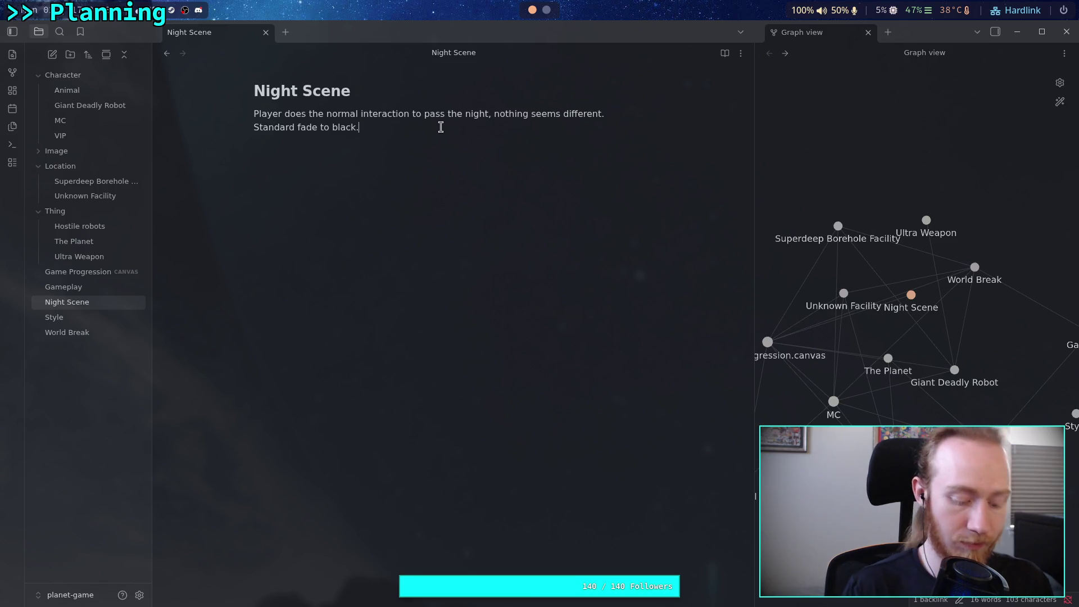
key("BackSpace")
type(", cut")
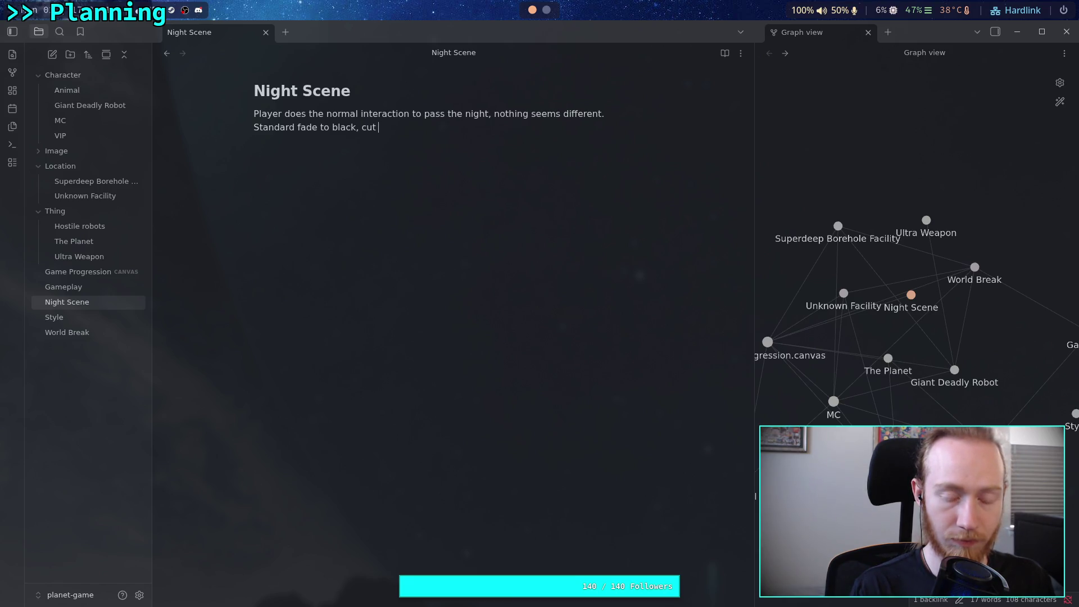
type("unds.")
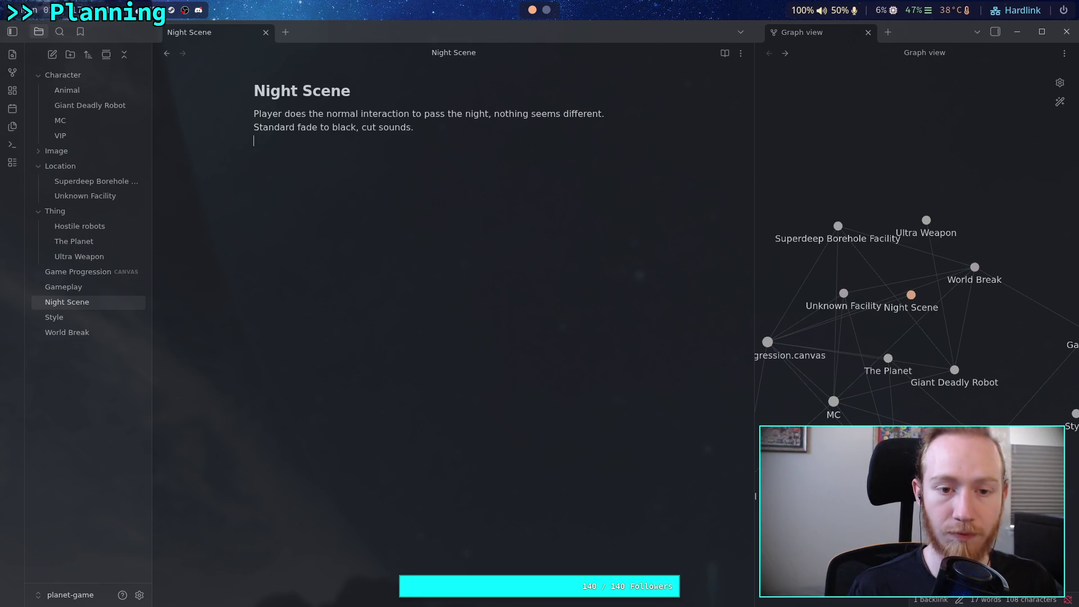
- Add a paragraph 'You hear the call of the [[Animal]], it continues as the scene fades in.'
key("Return")
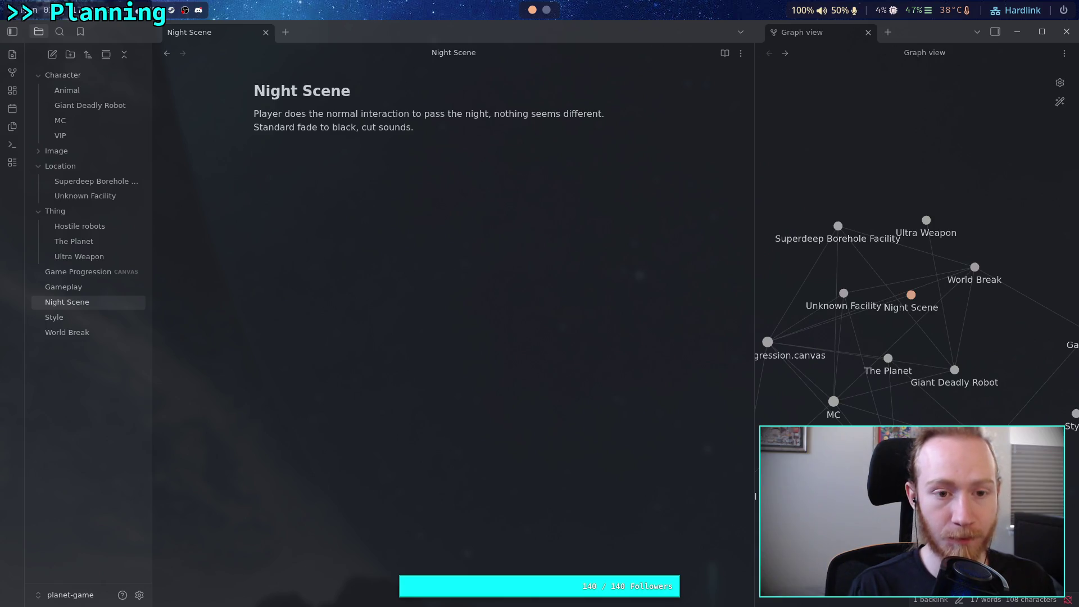
type("You hear the ")
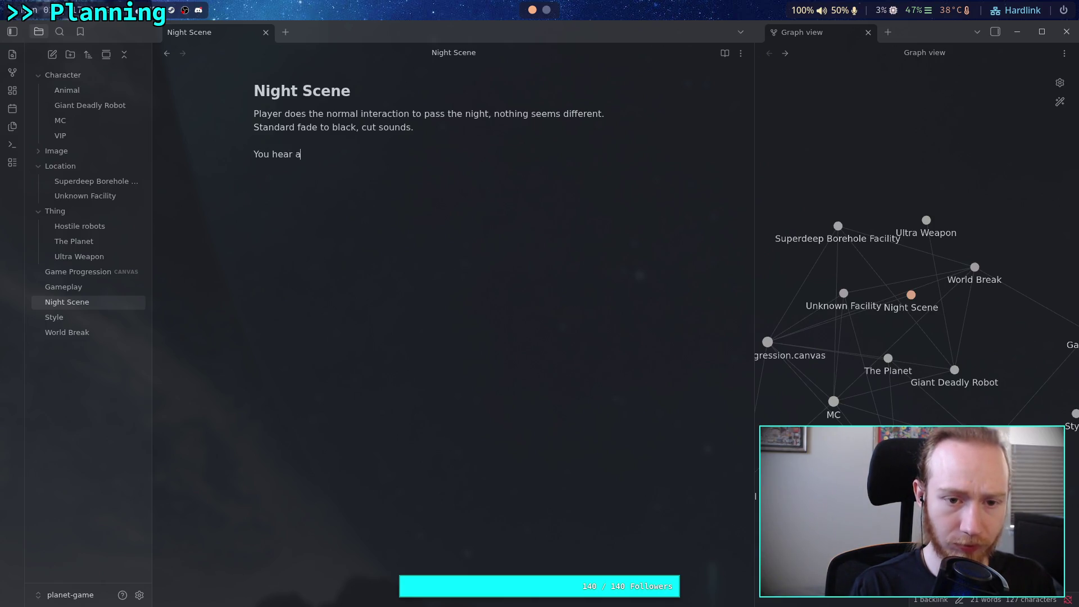
type("cal")
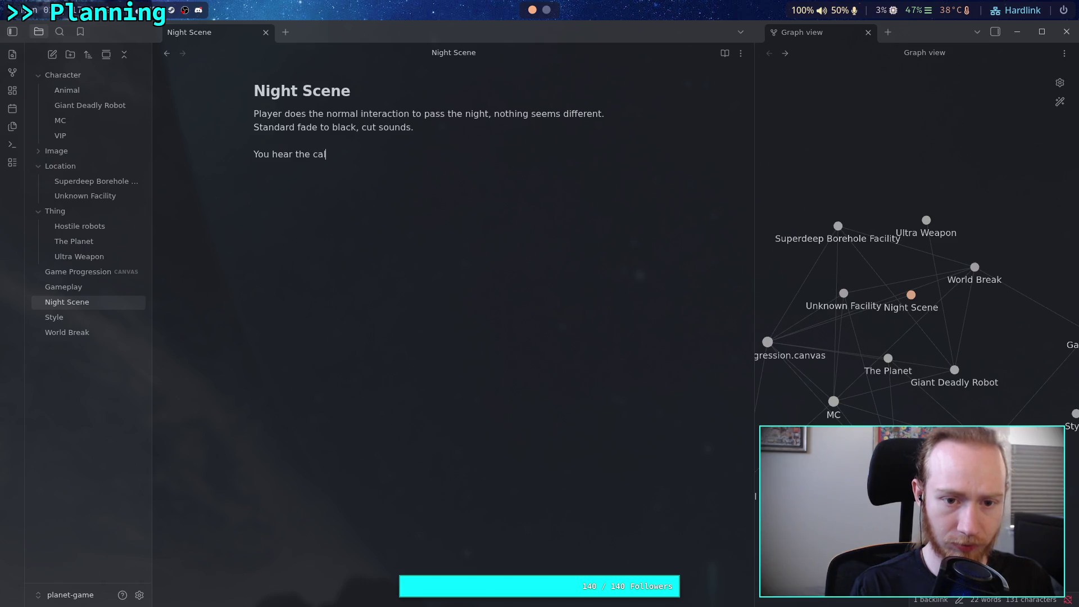
type("l of the [[Animal")
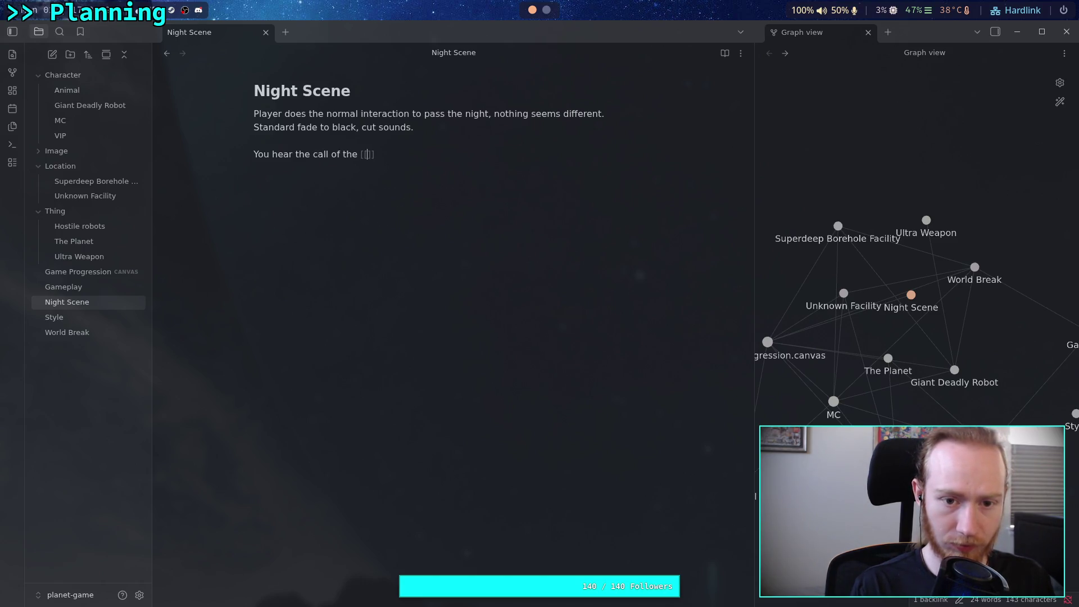
key("Return")
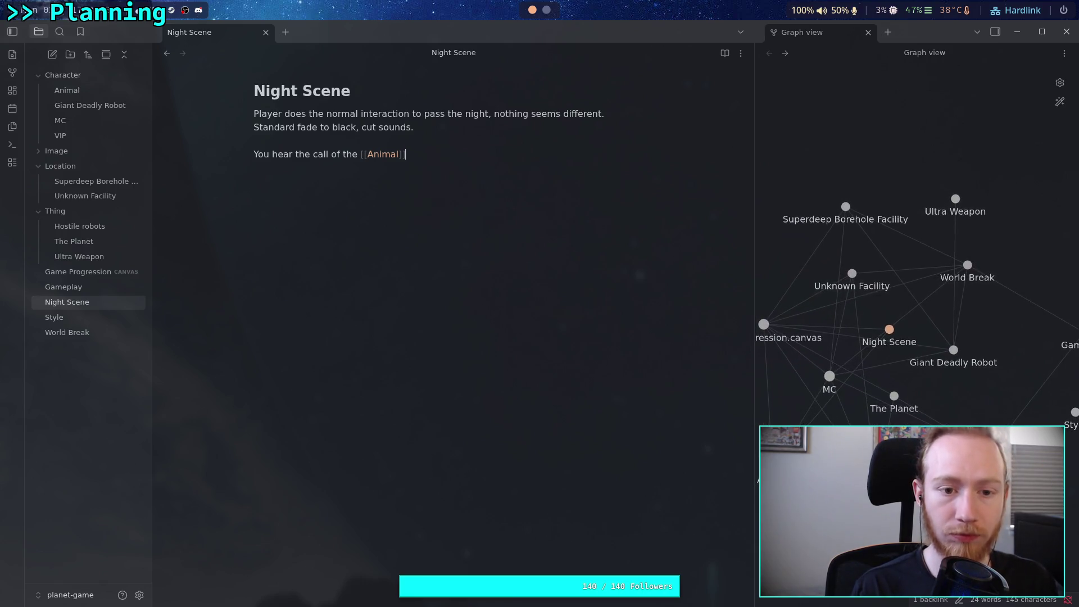
type(",")
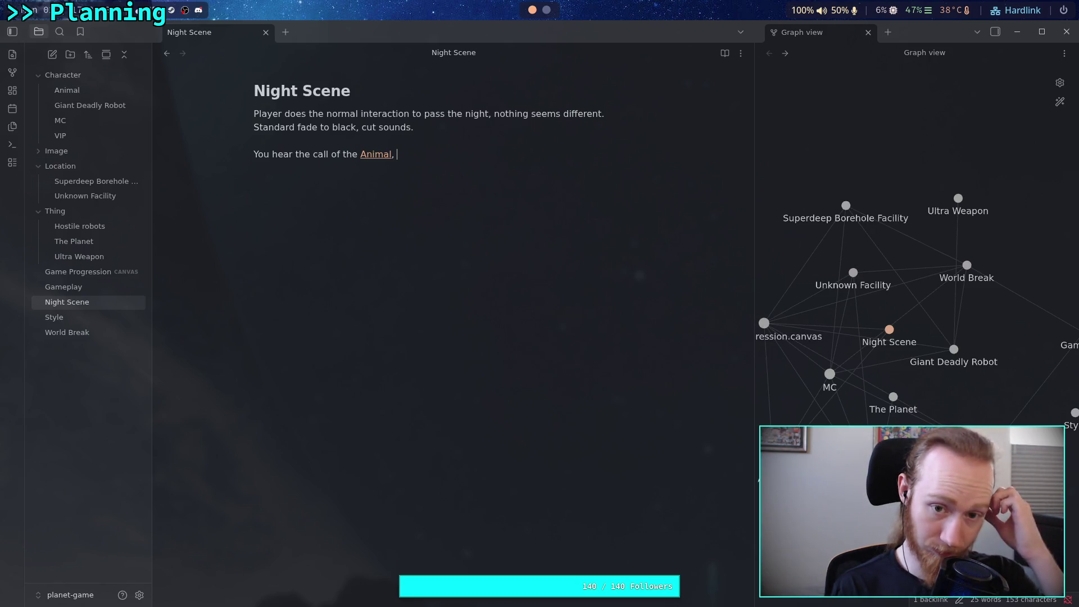
type(" i")
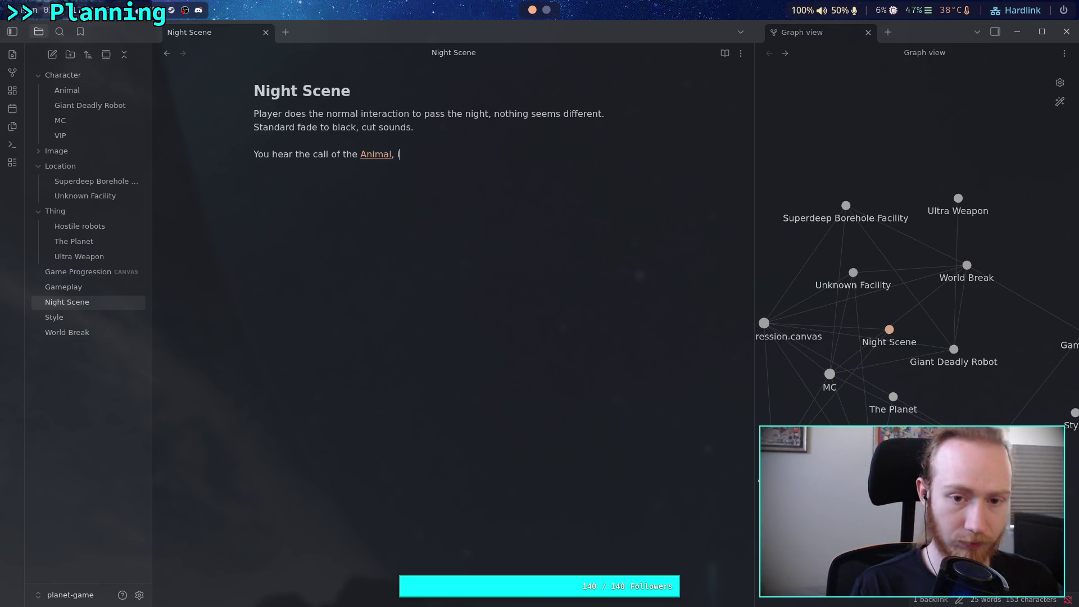
type("t continues ")
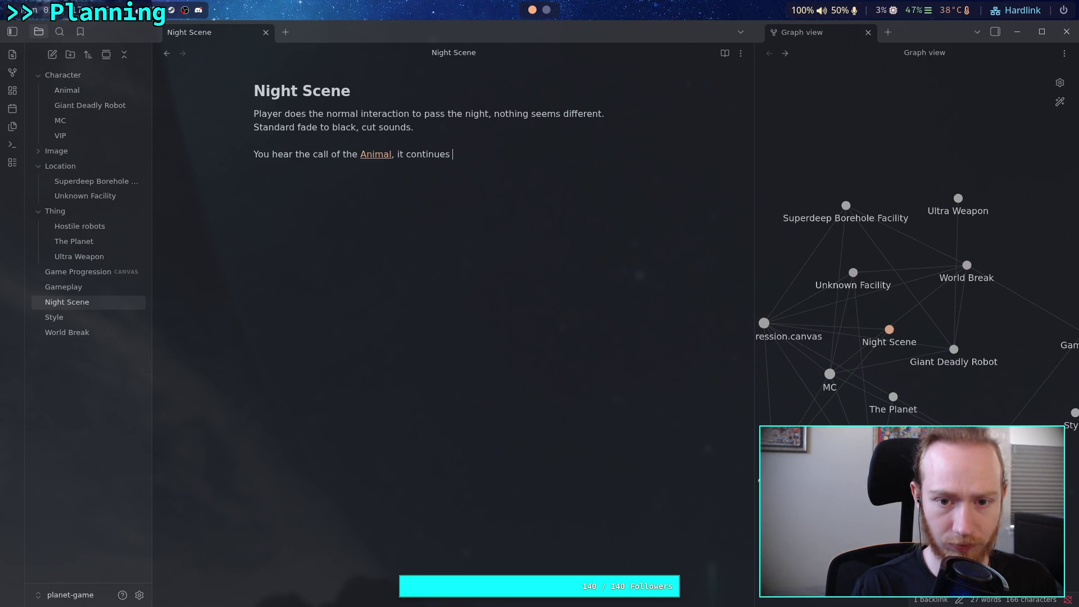
type("as the ")
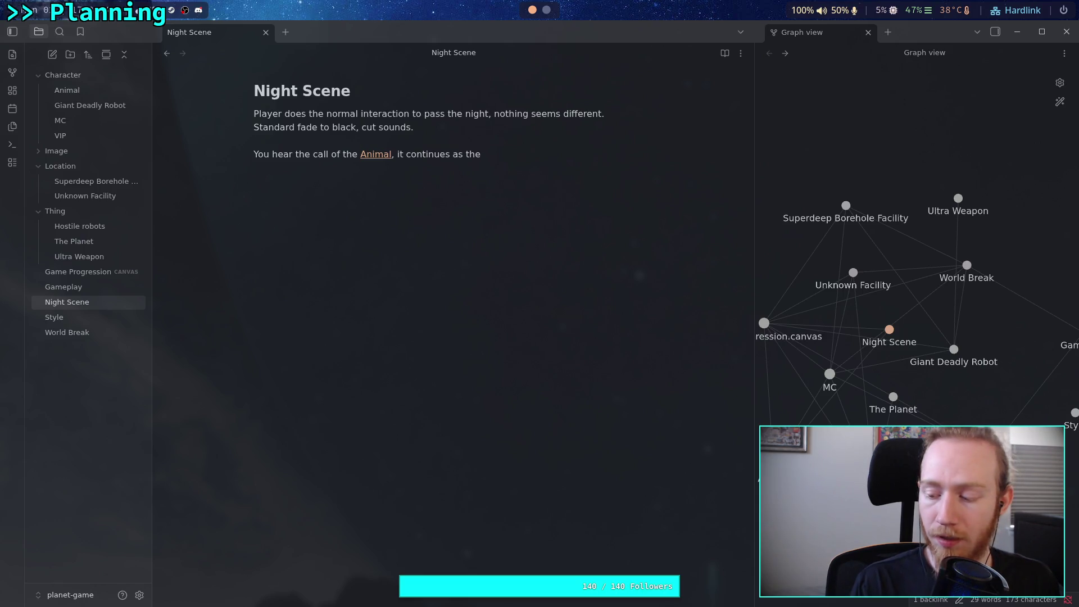
type("scene fades in.")
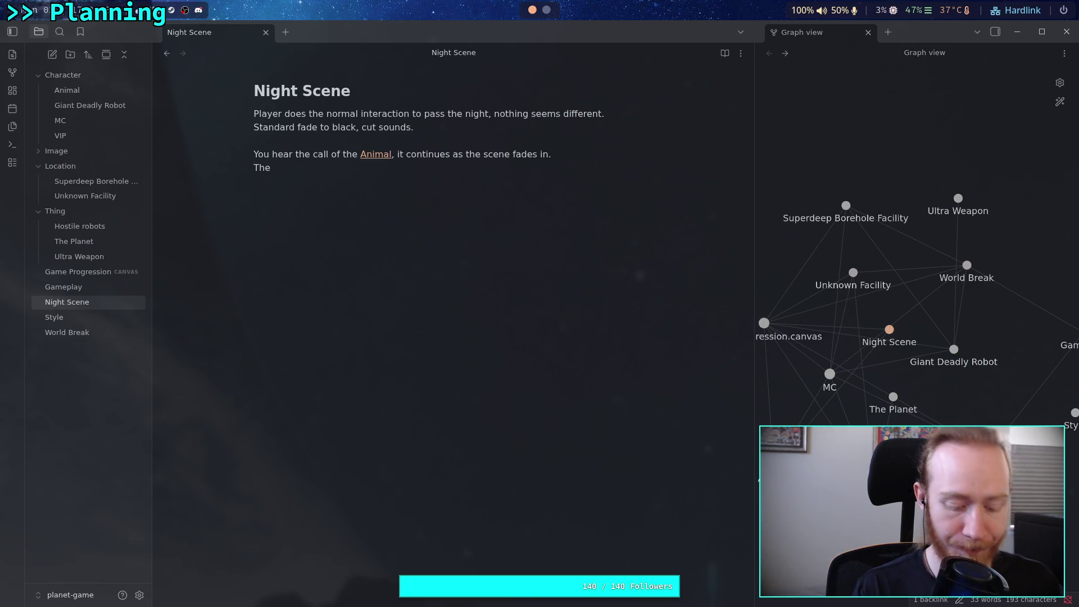
- Add the line '[[MC]] is laying on the bedroll (or equivalent)'
type("[[MC")
key("Return")
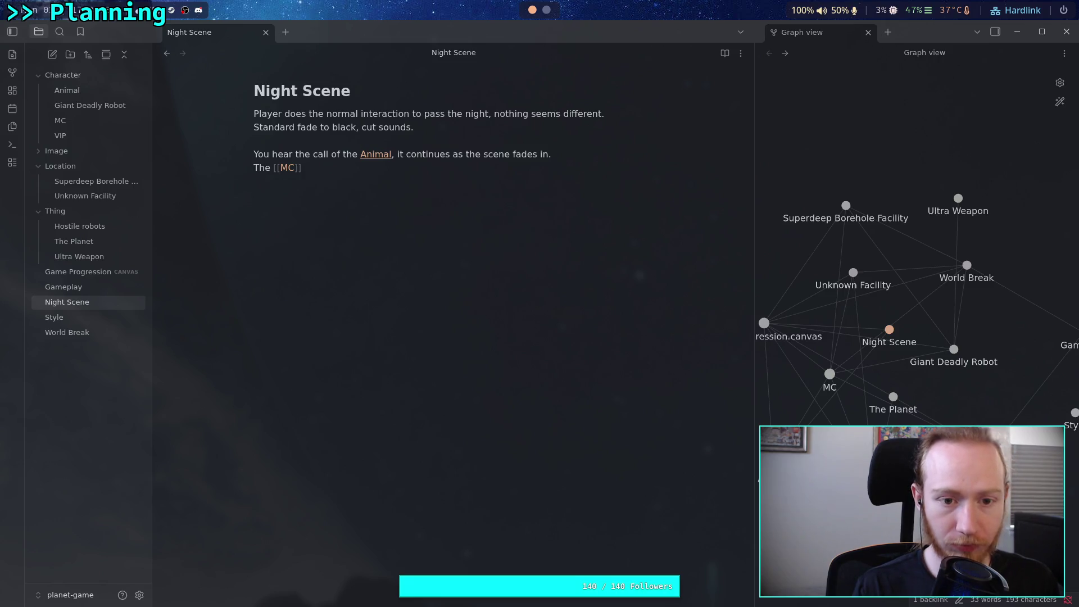
type("is layin")
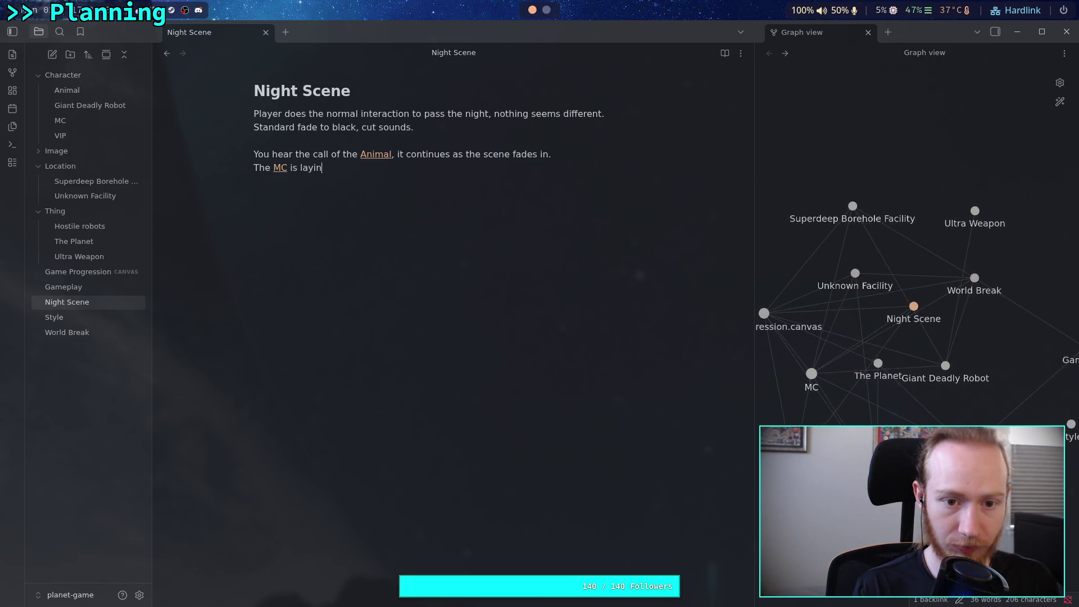
type("g on t")
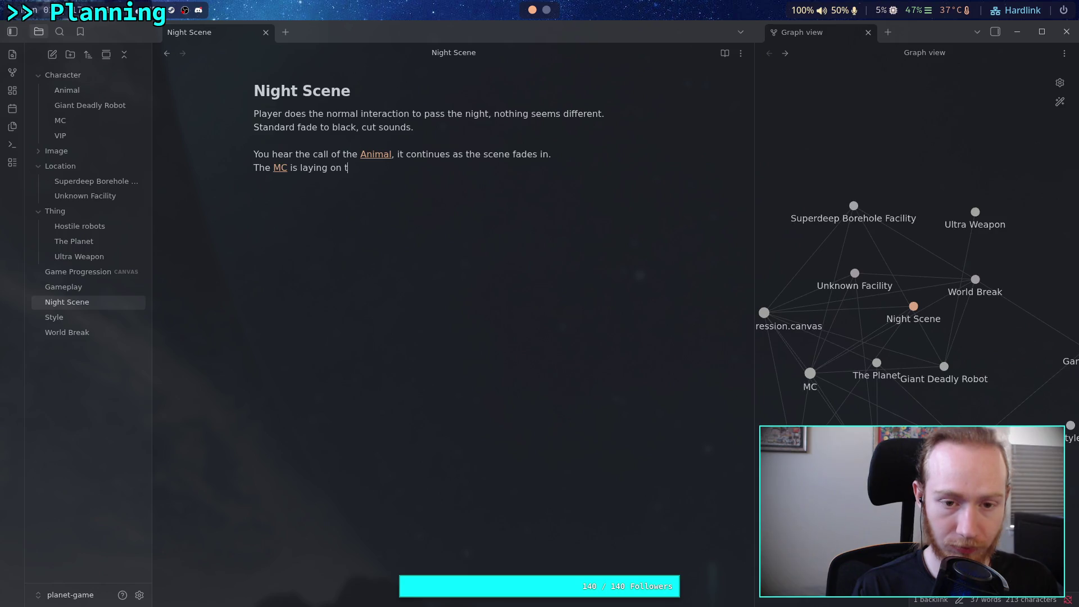
type("he bedroll ")
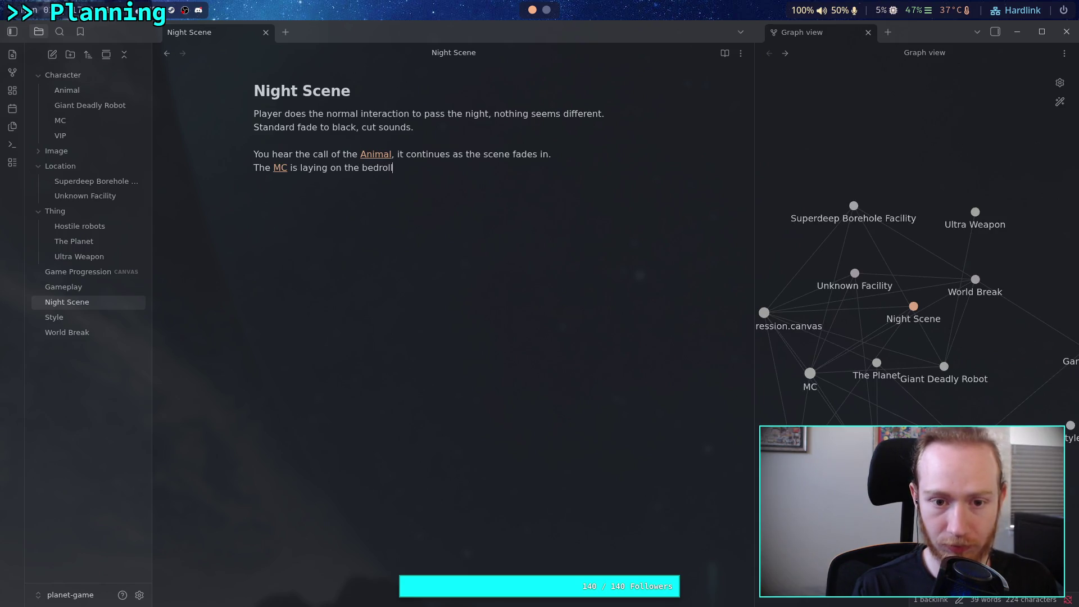
type("(or e")
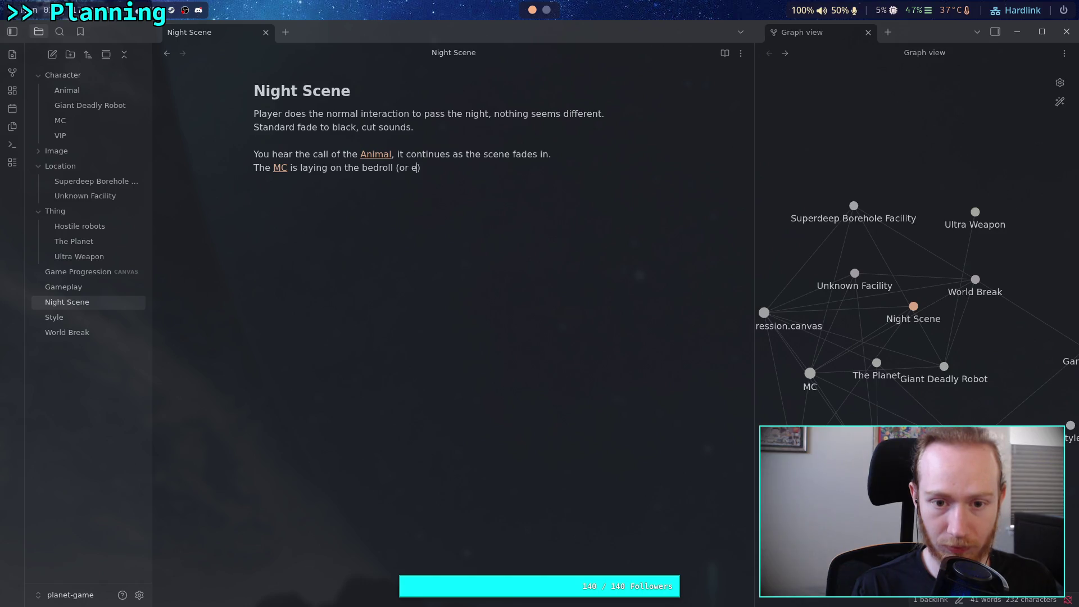
type("quivalent)")
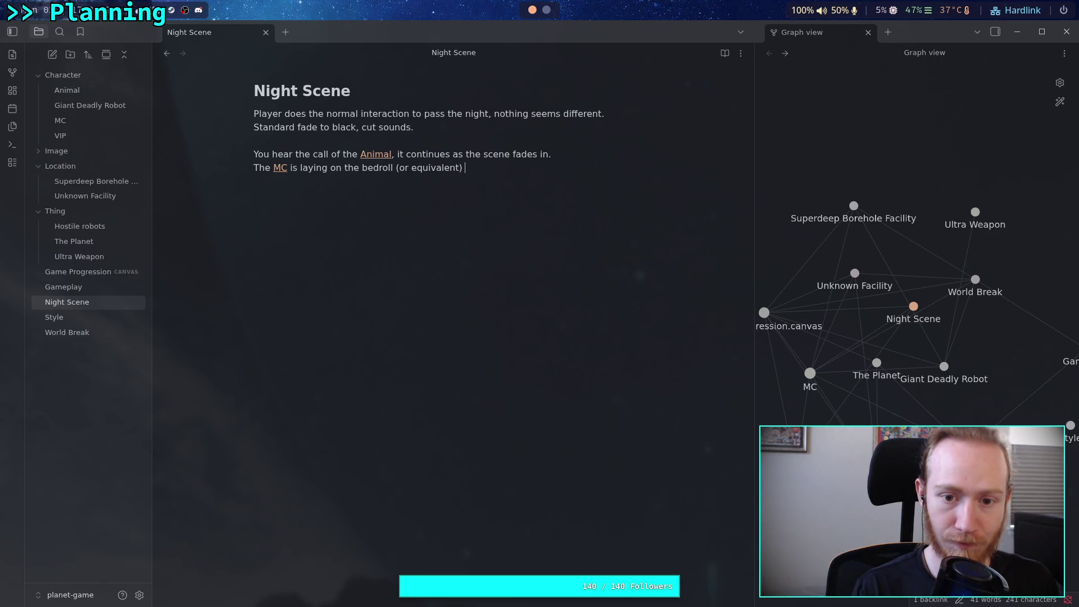
- Make it 'Close shot of the MC… upper body' and begin 'Another call is heard as the MC'
left_click(255, 167)
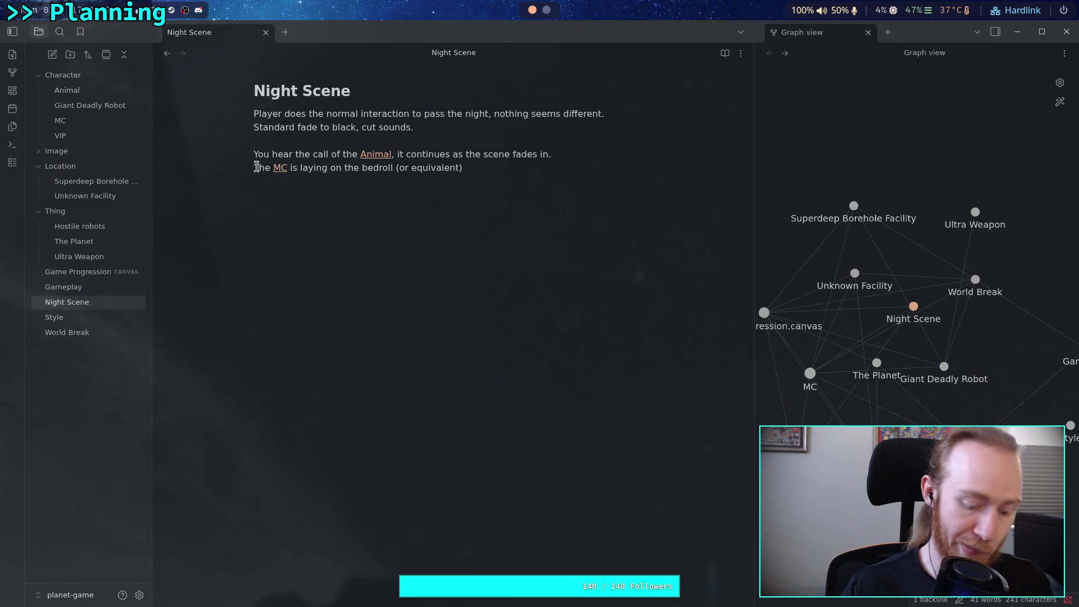
type("Close ")
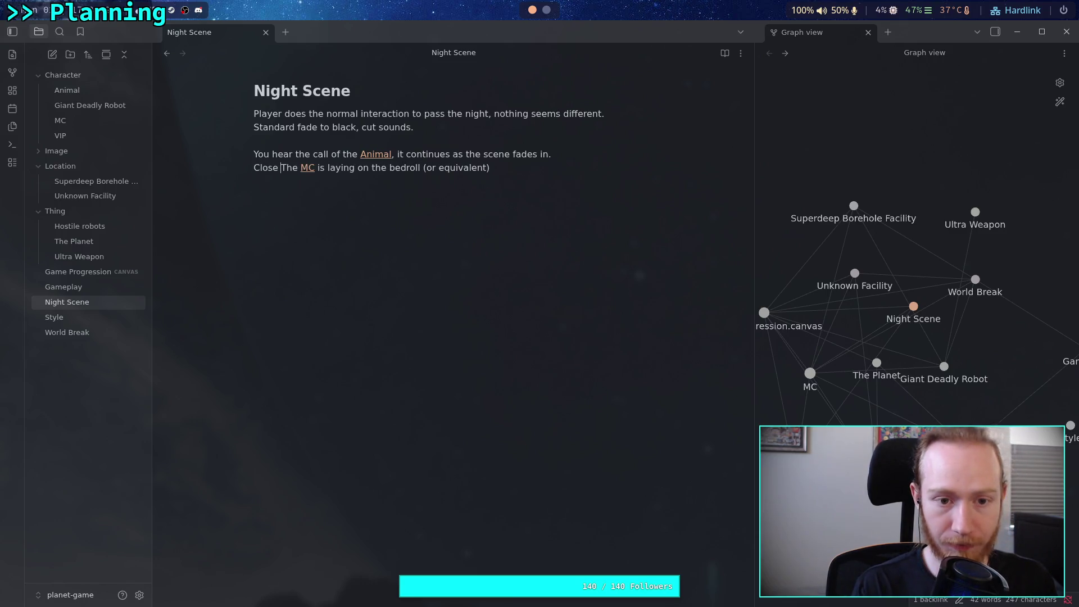
type("shot of")
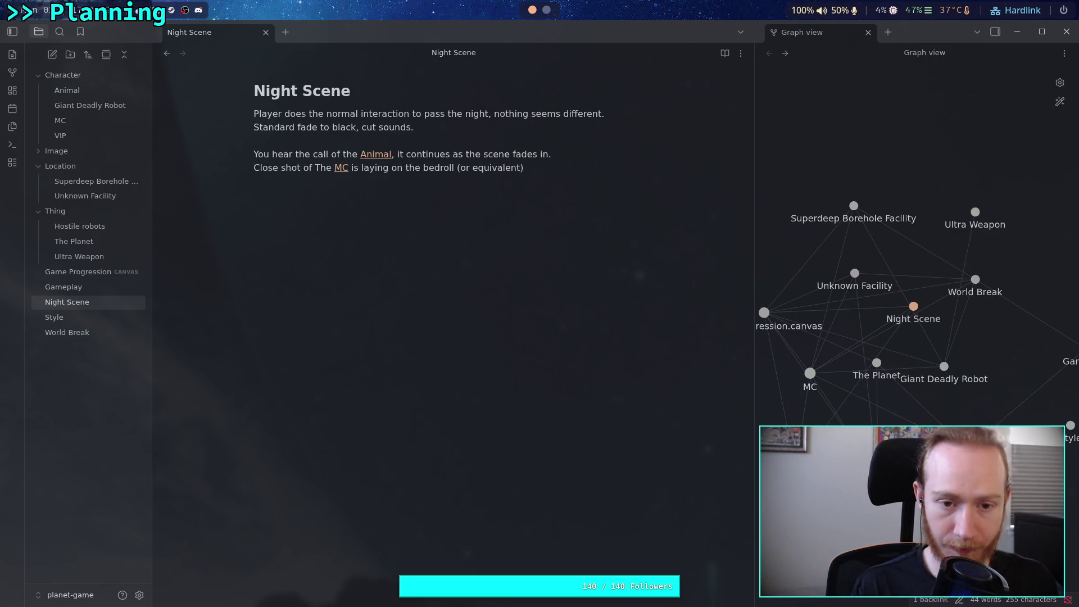
key("Delete")
type("t")
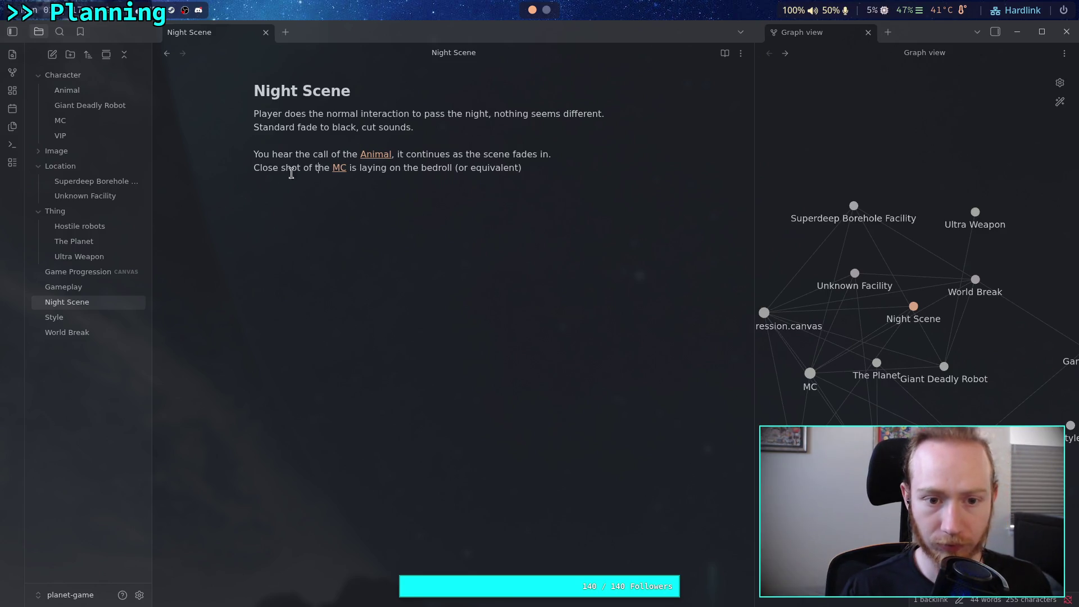
double_click(254, 165)
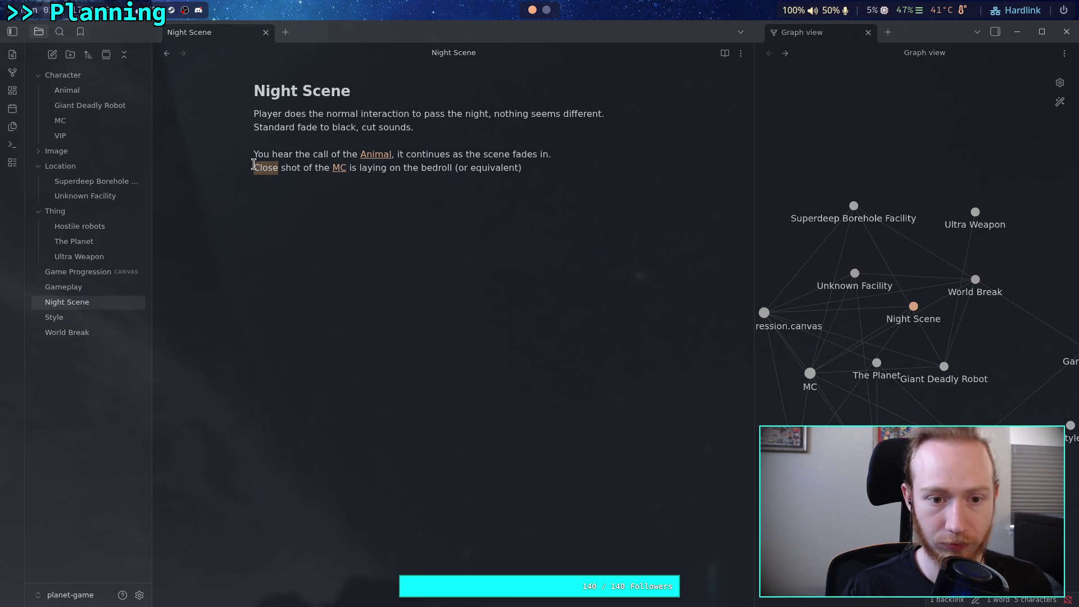
left_click(578, 167)
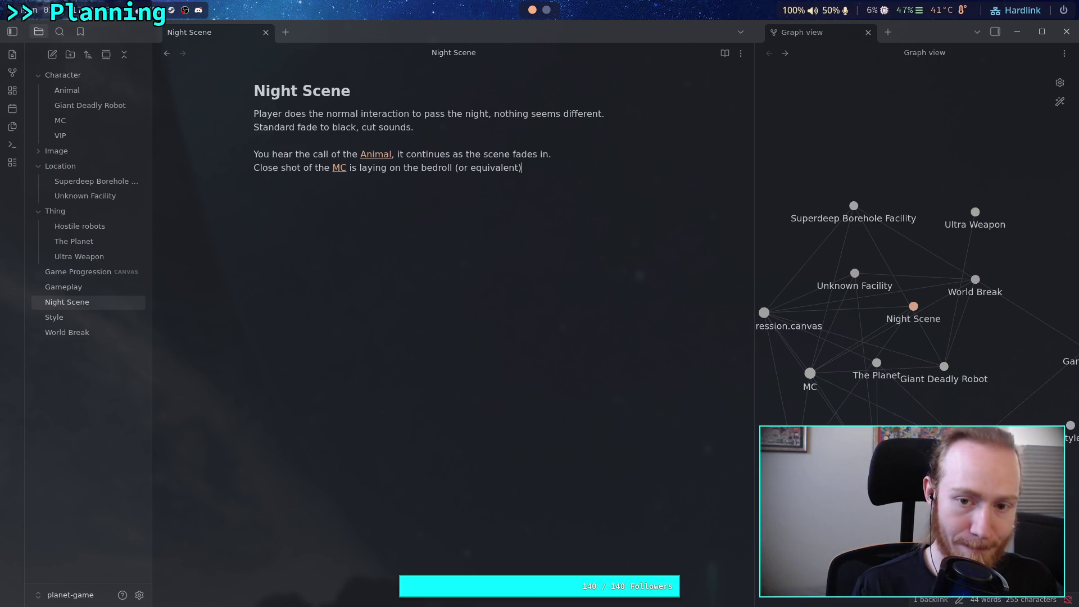
type(", ")
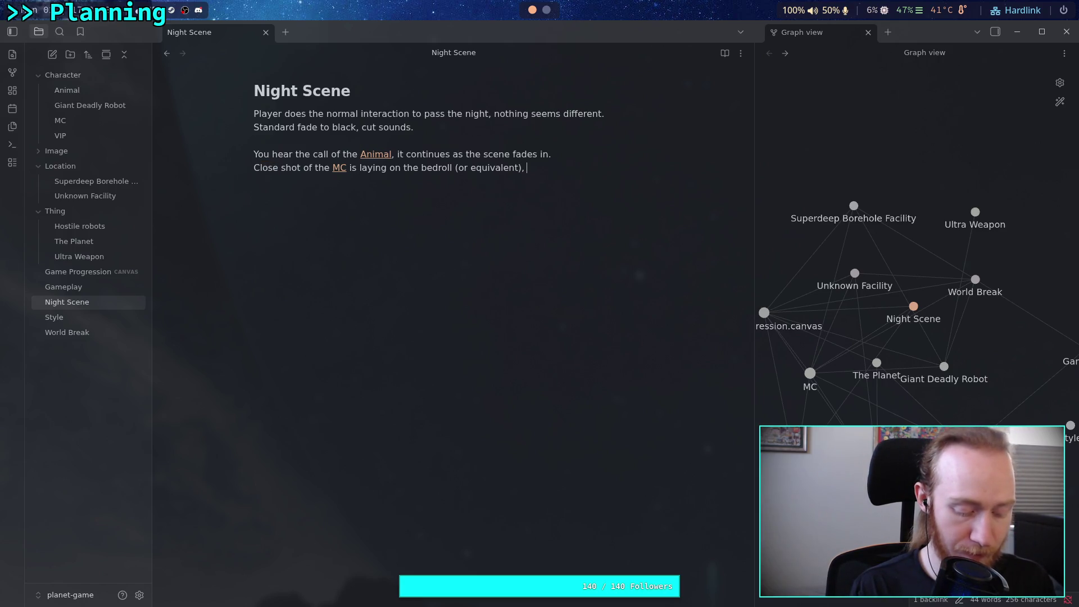
type("upper bod")
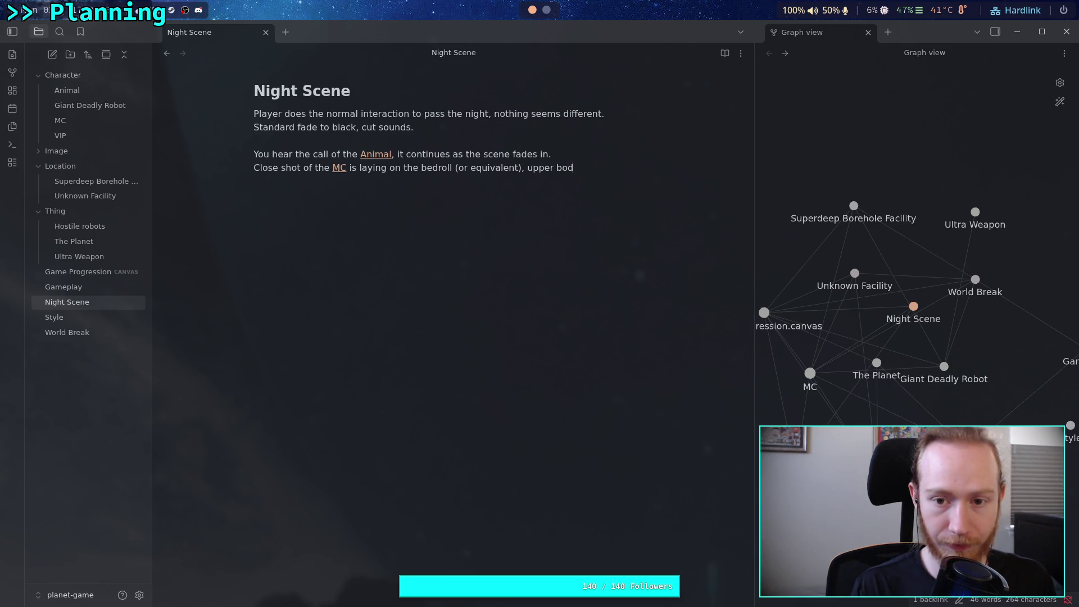
type("y.")
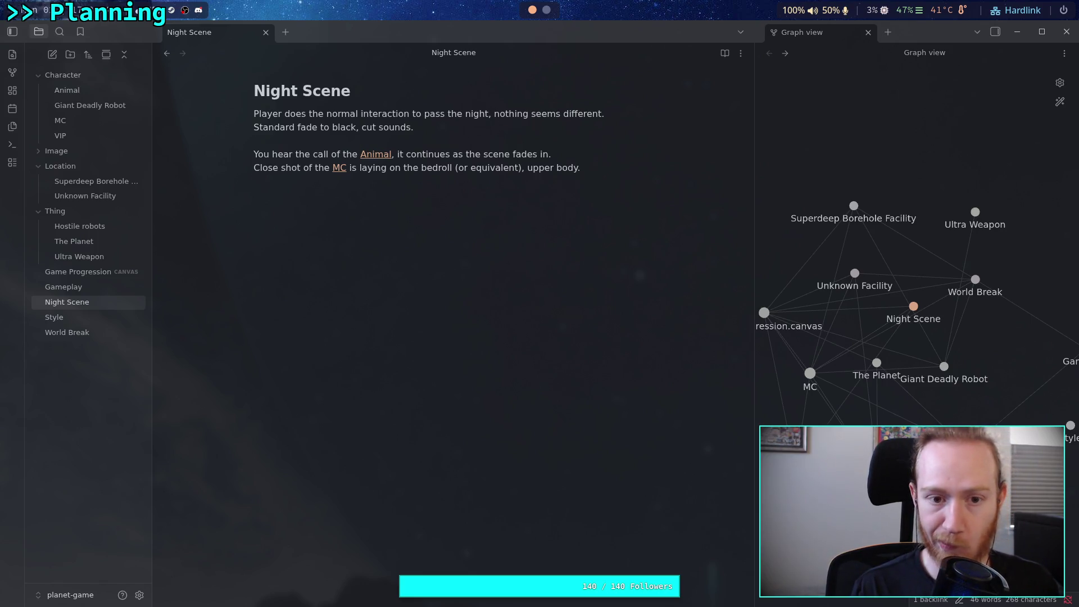
type("A")
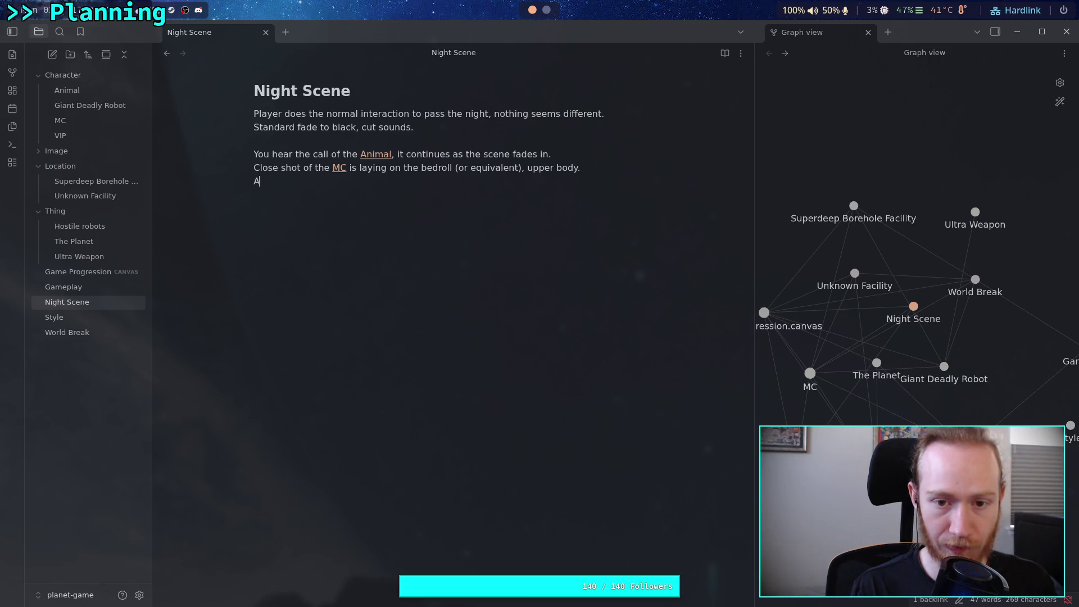
type("noth")
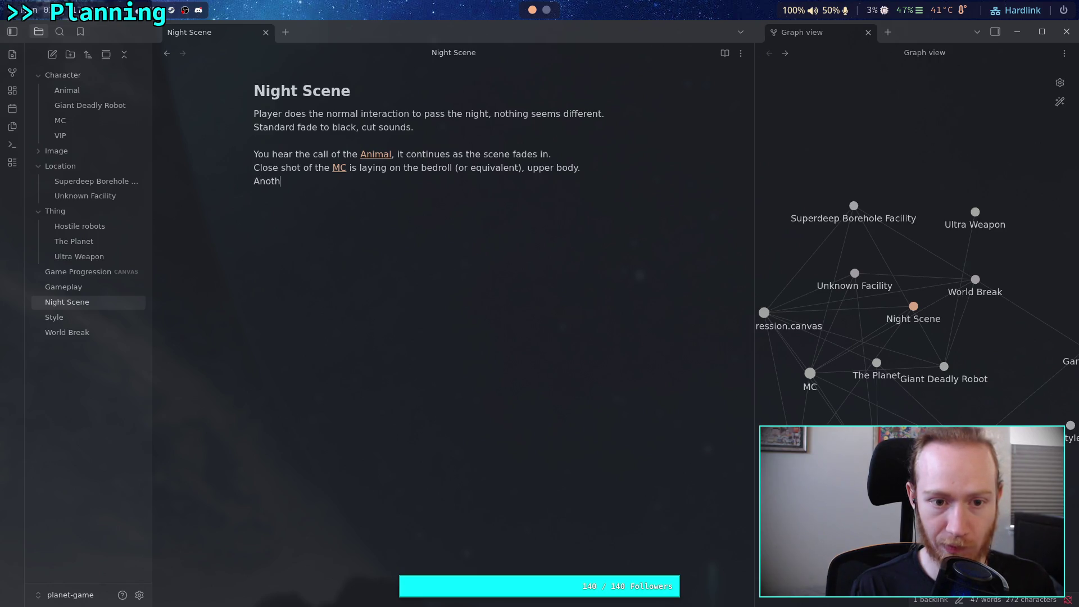
type("er call ")
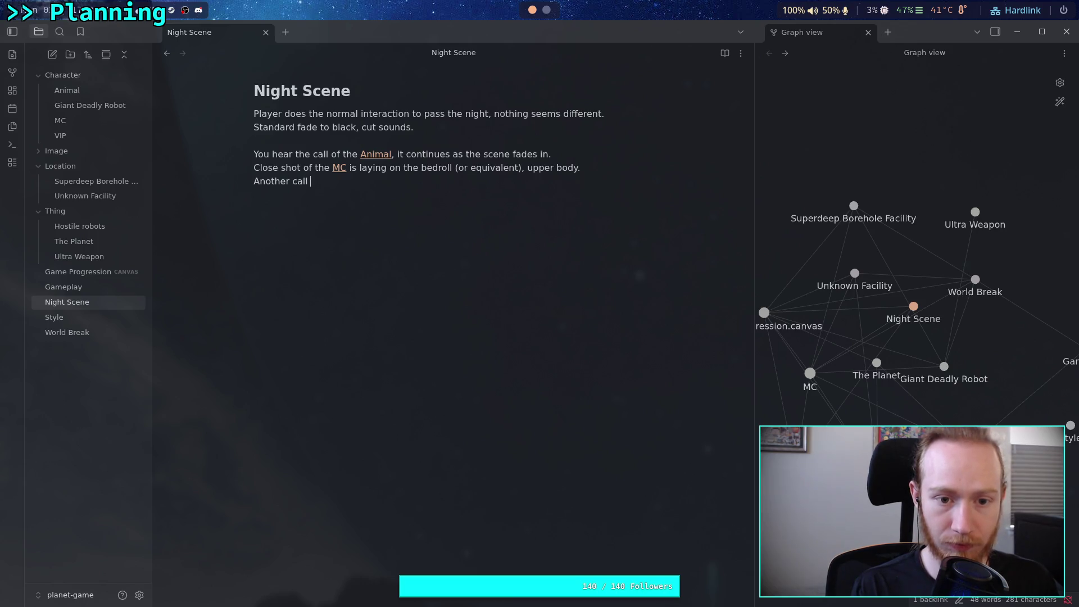
type("is hear")
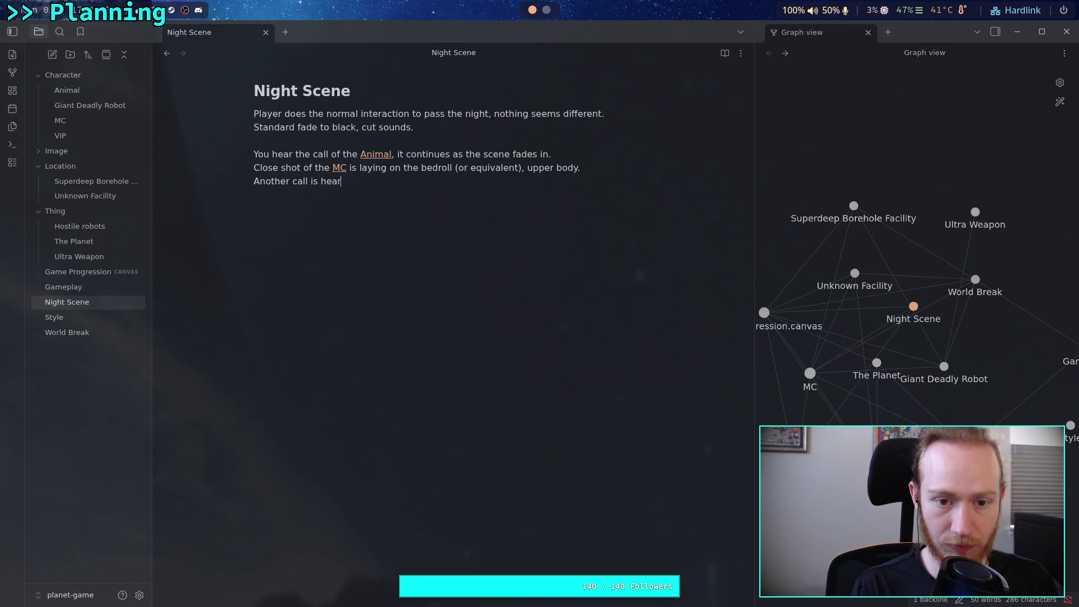
type("d as the ")
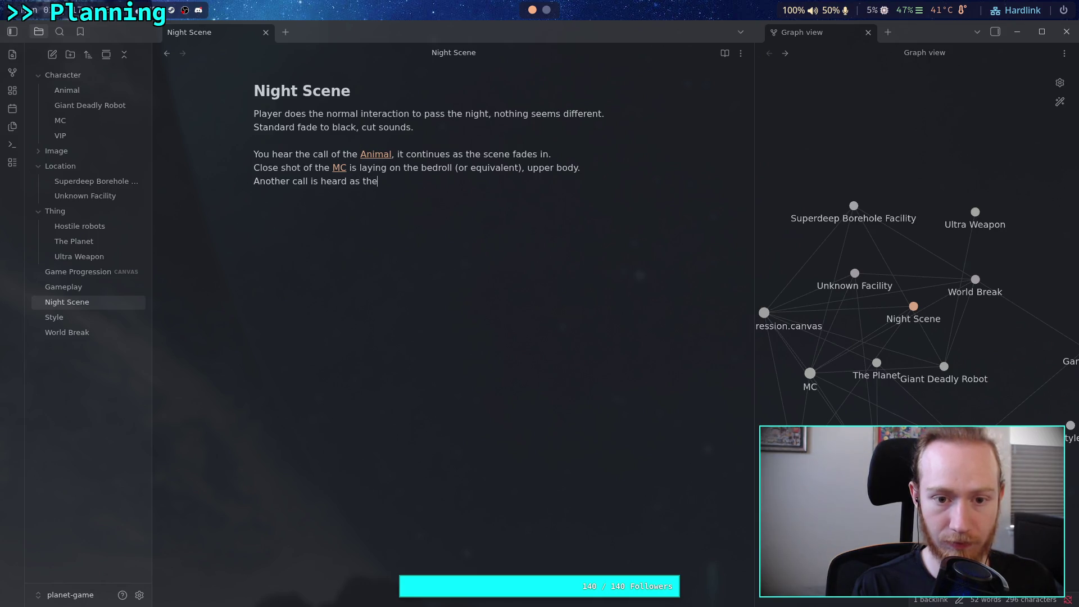
type("[[MC")
- Finish the line 'Another call is heard as the MC wakes up.' and start 'The camera cuts'
key("Return")
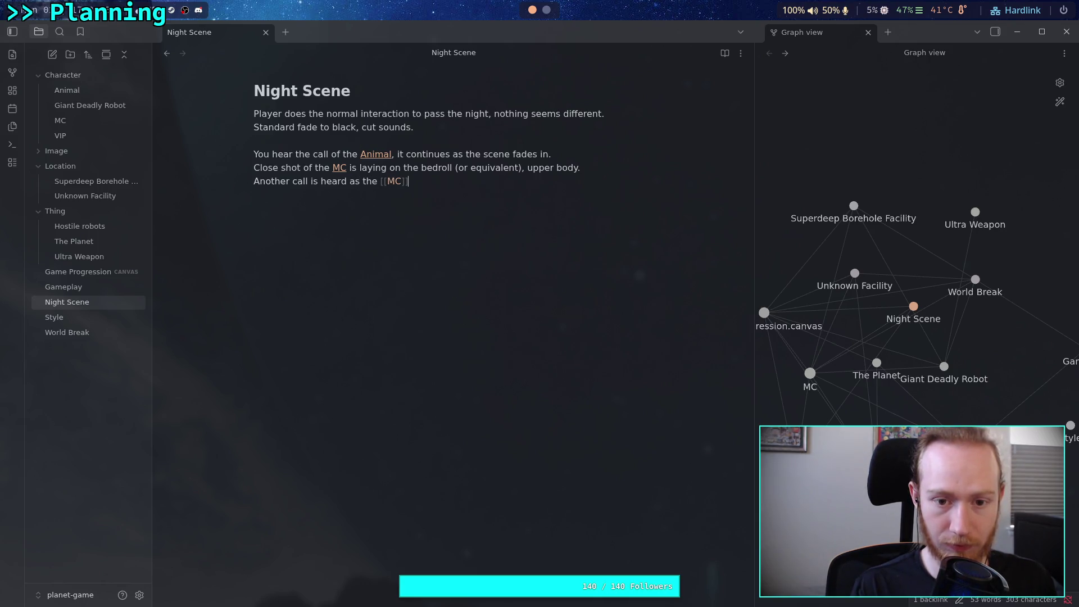
key("Delete")
key("Delete")
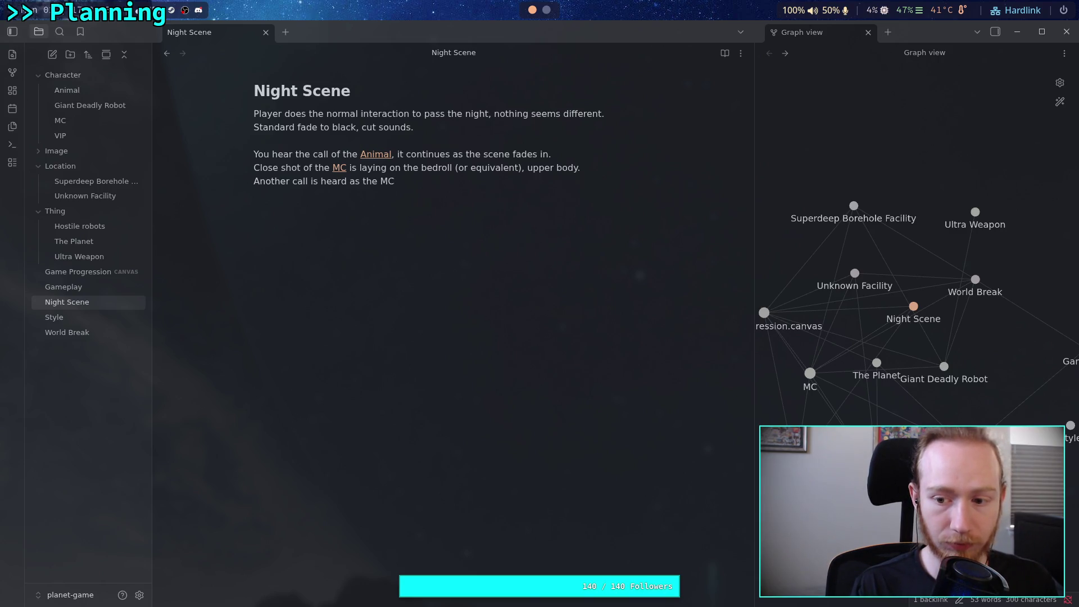
type("wakes up")
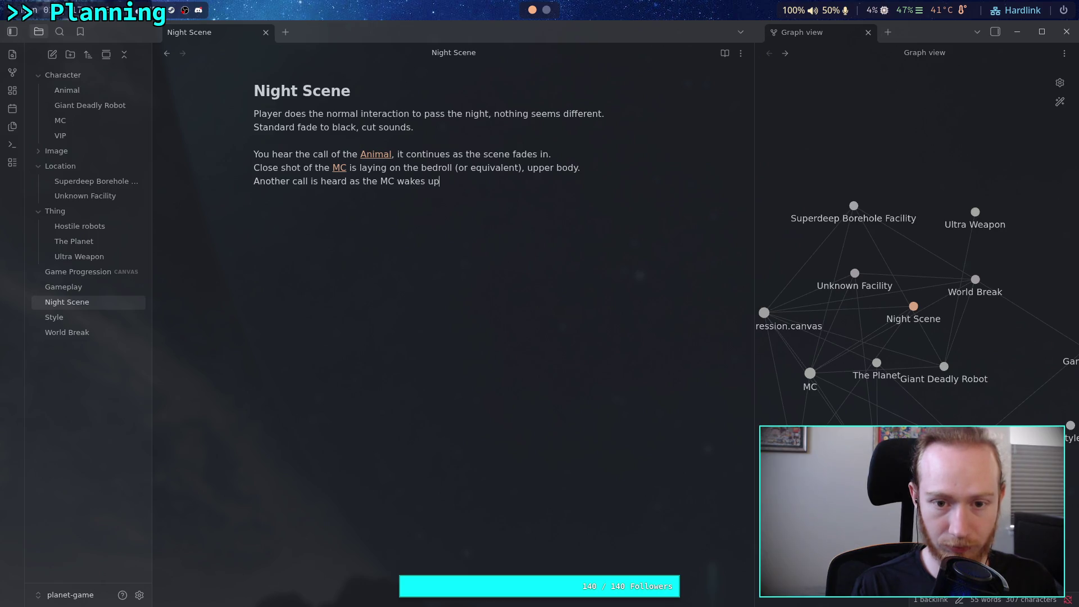
type(".")
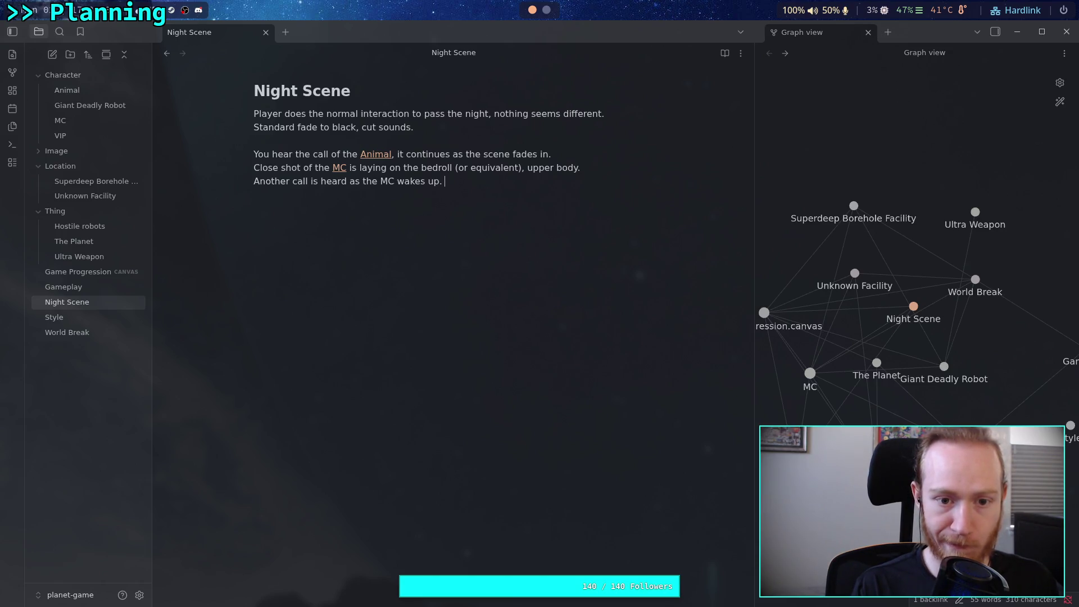
key("BackSpace")
key("BackSpace")
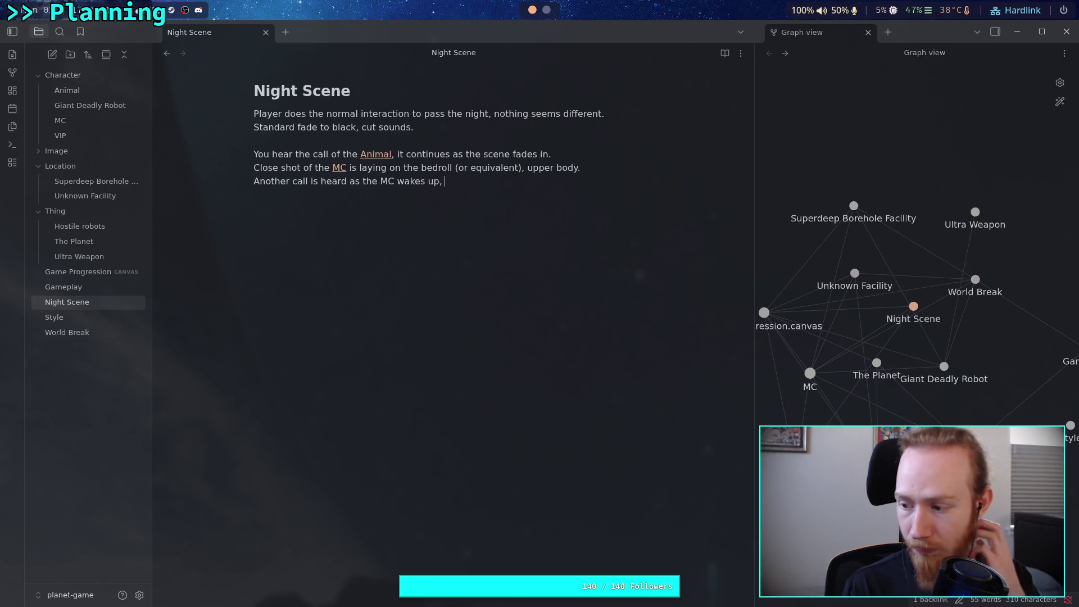
key("BackSpace")
key("BackSpace")
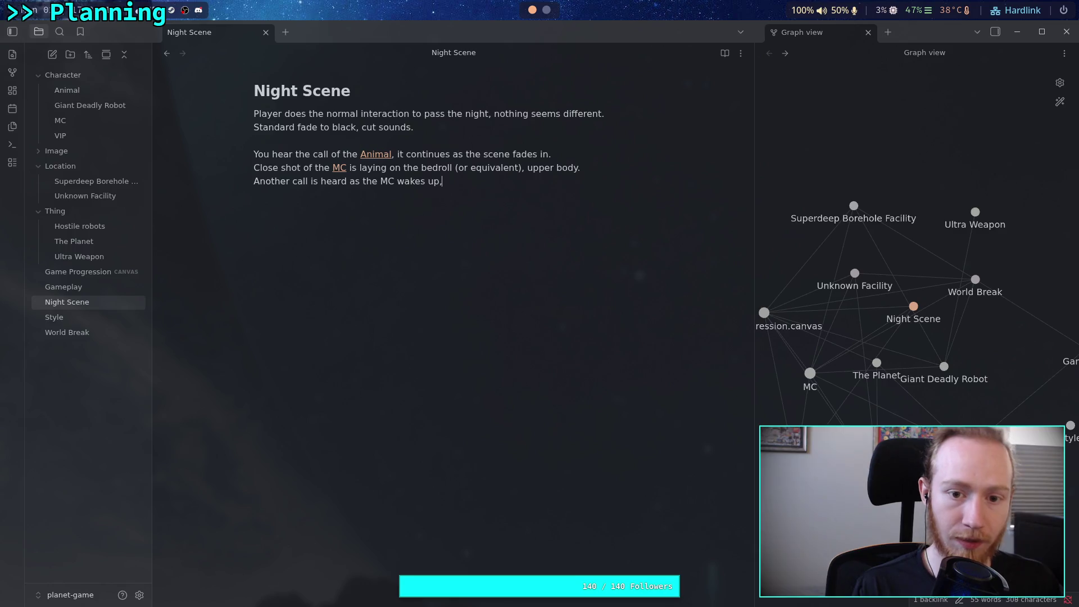
type(".")
key("Return")
type("The camera ")
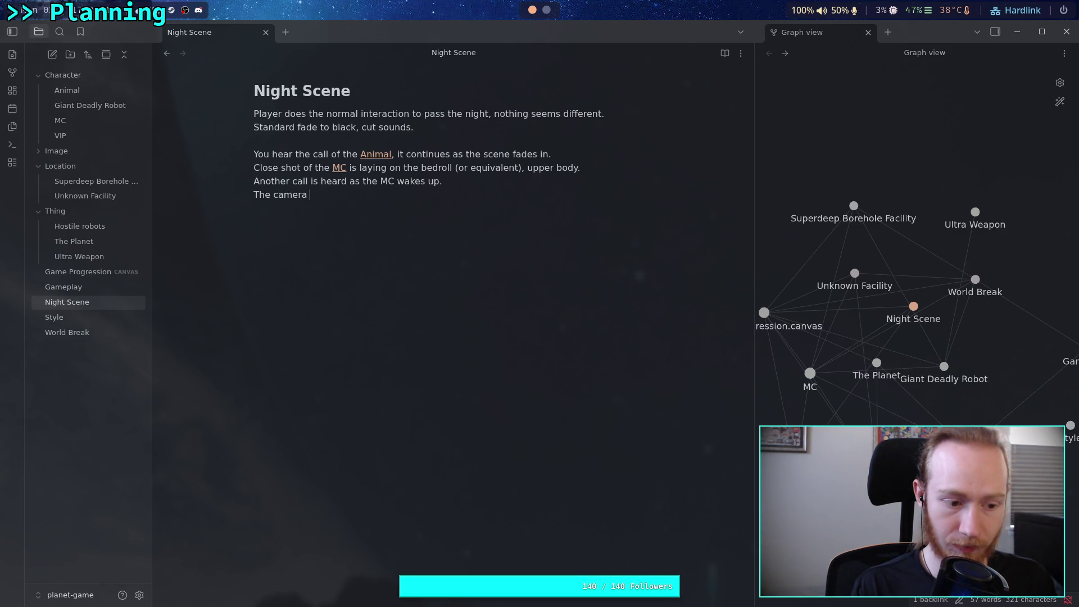
type("cuts")
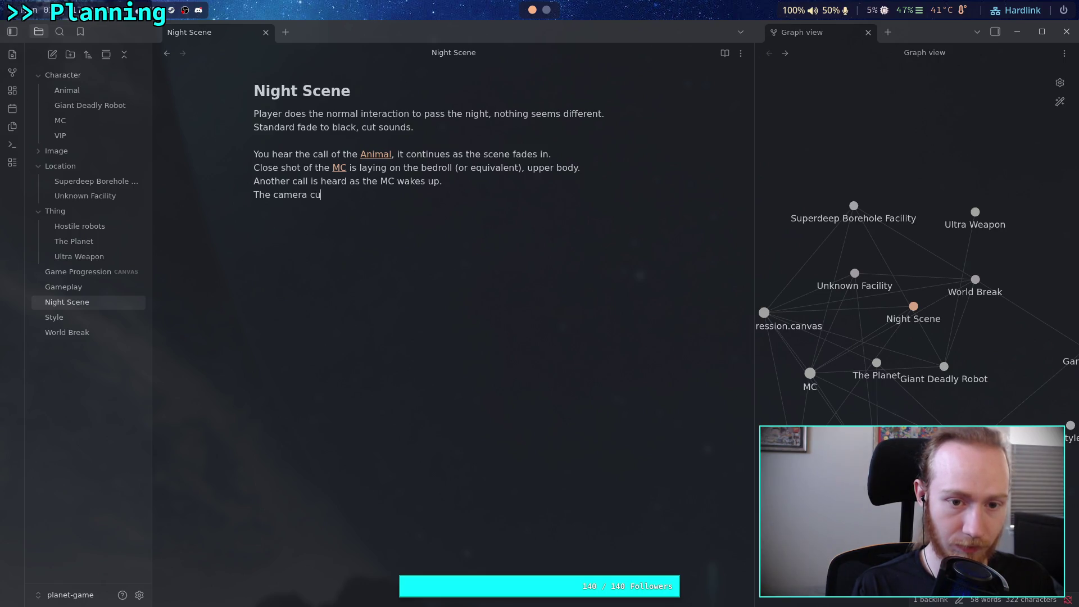
- Write 'Cut to a wider shot, the sky visible behind the MC, who is still laying on the ground.'
key("BackSpace")
key("BackSpace")
key("BackSpace")
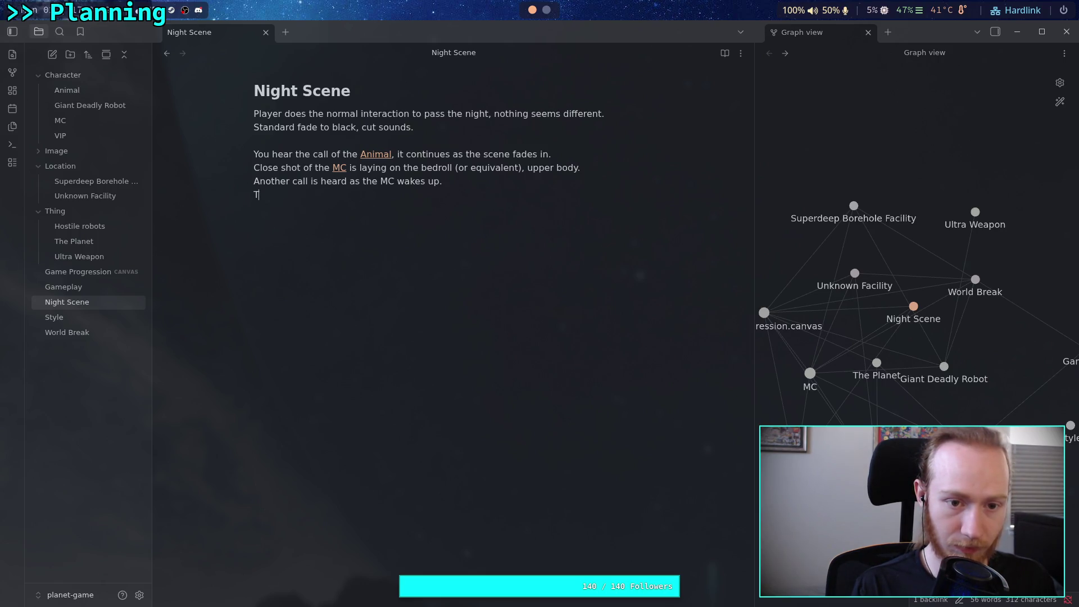
type("Cut to a wider s")
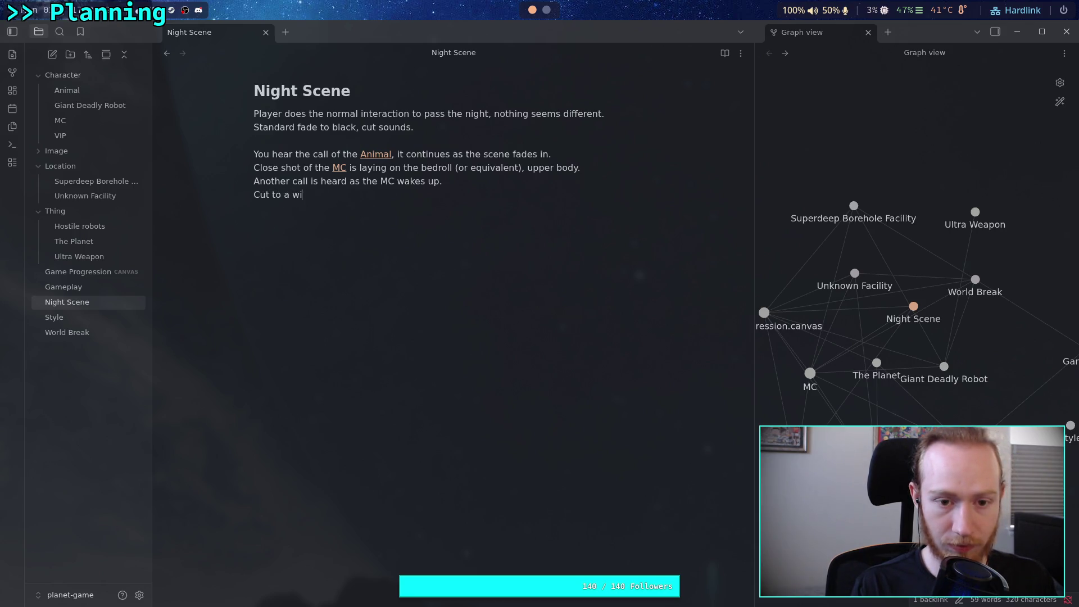
type("hot, ")
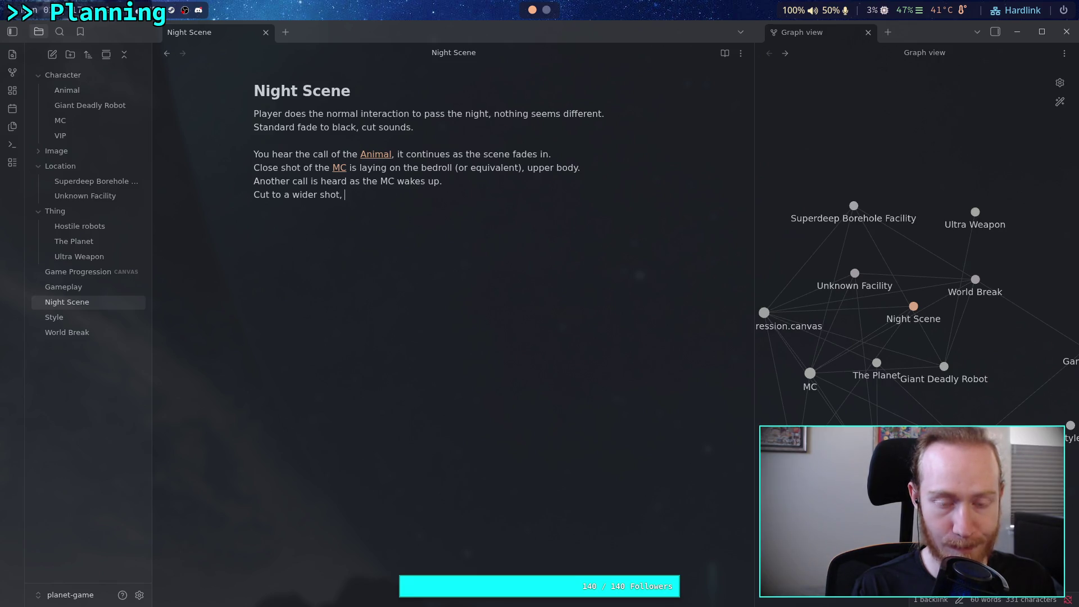
type("the sky ")
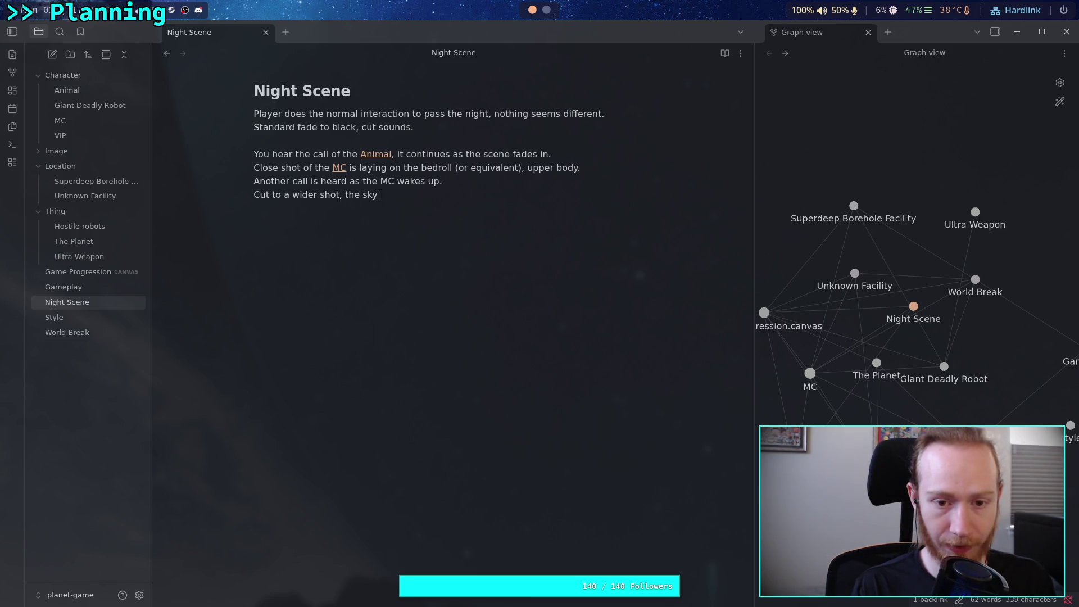
type("visible behind the ")
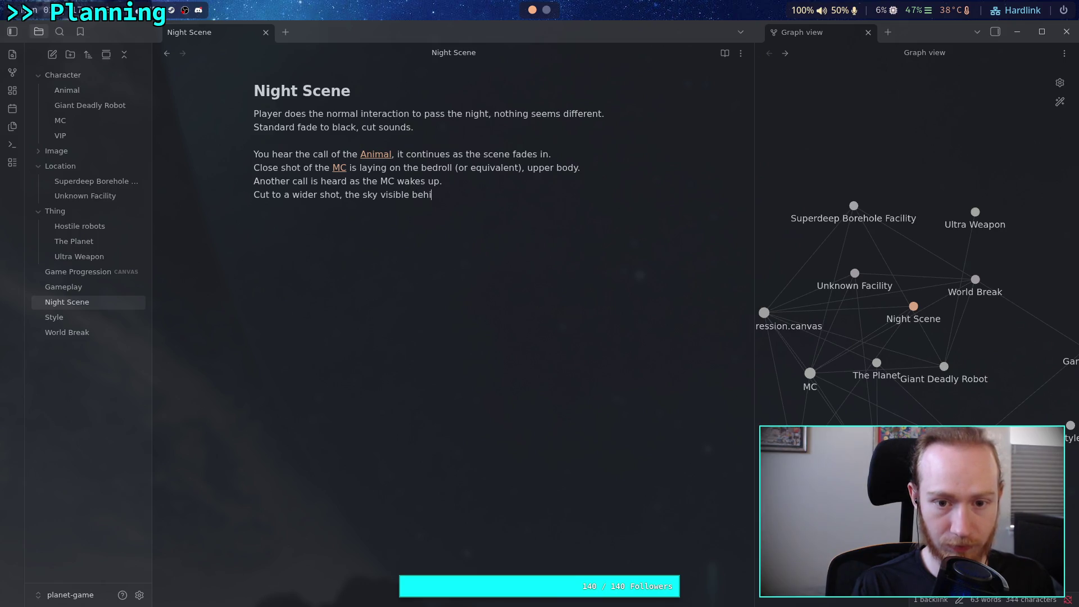
type("MC")
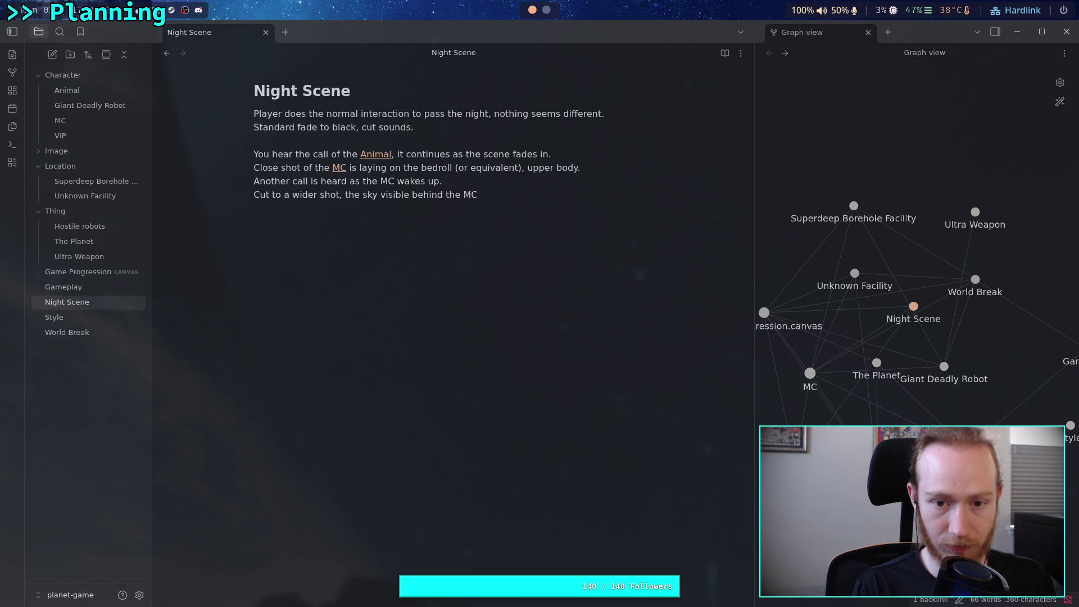
key("BackSpace")
type(", ")
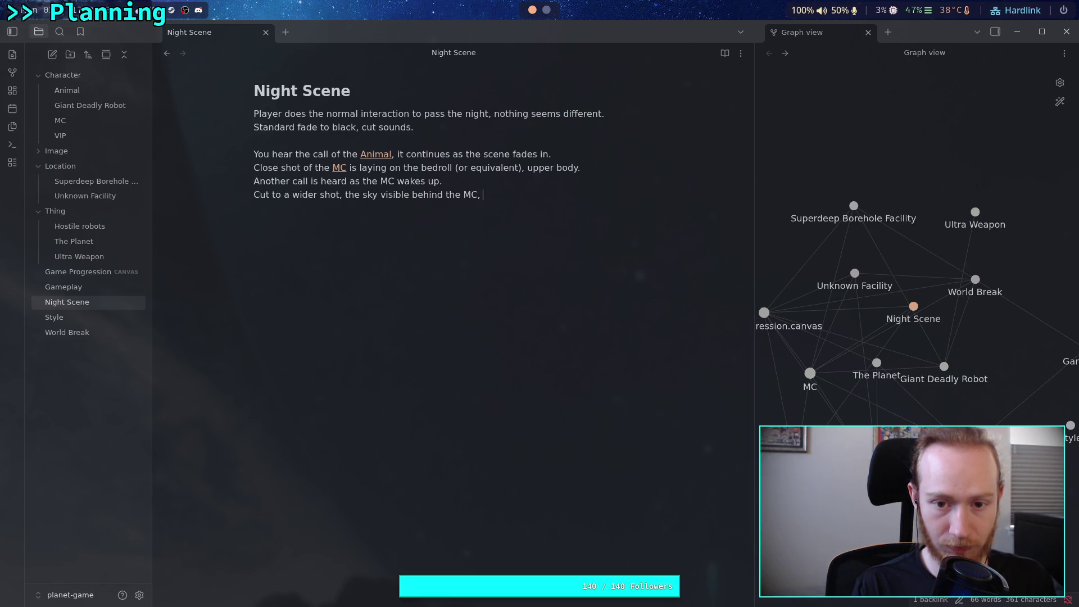
type("who is still ")
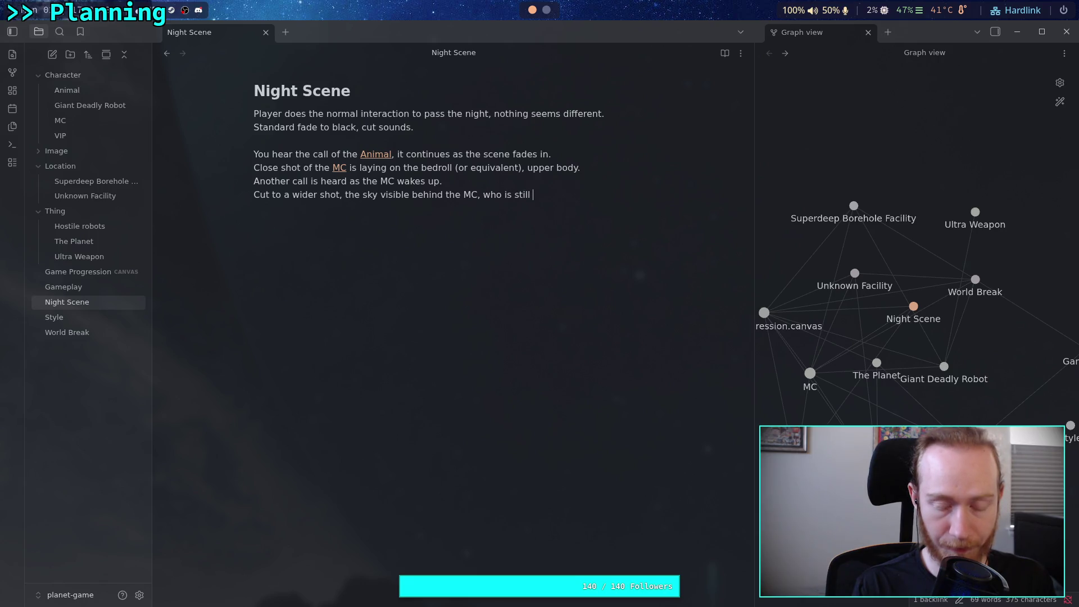
type("laying th")
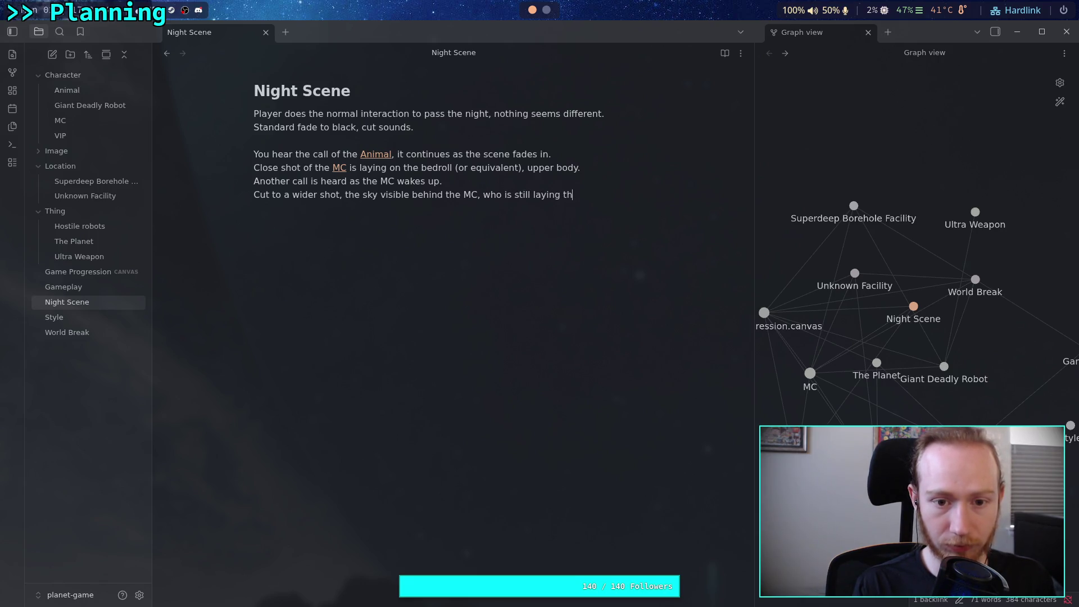
key("BackSpace")
key("BackSpace")
type("on the groud")
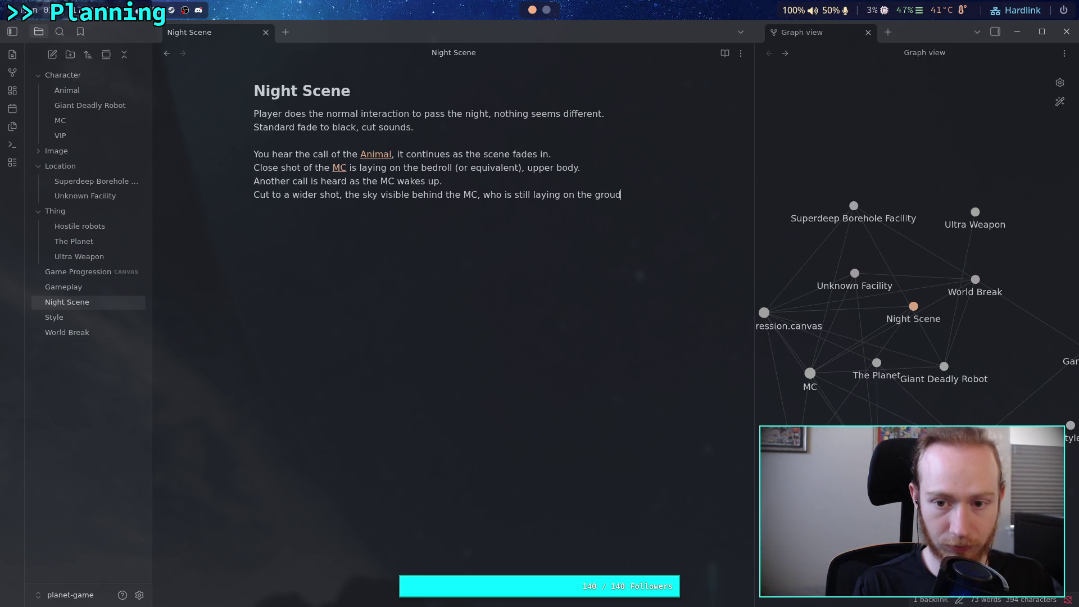
key("BackSpace")
type("nd.")
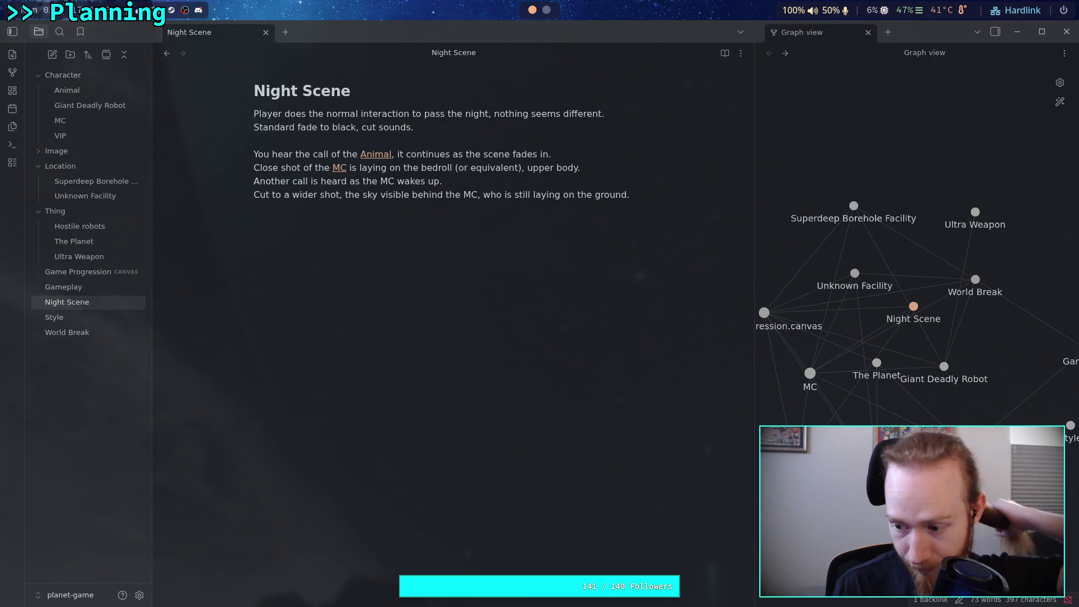
- Describe the sky in the wide shot as 'partly visible, blurry,' behind the MC
left_click(391, 195)
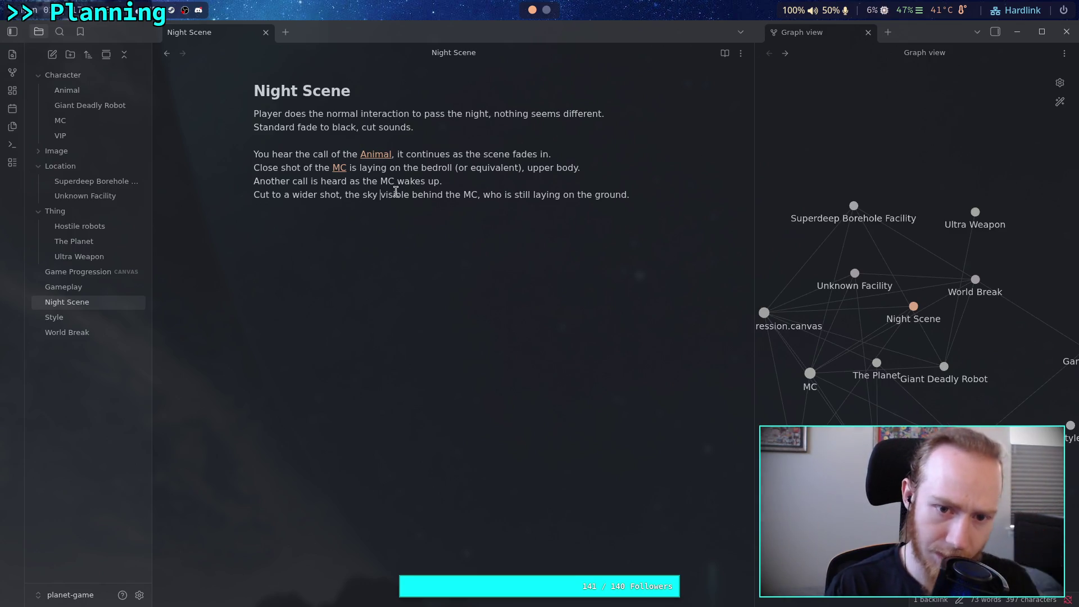
type("part")
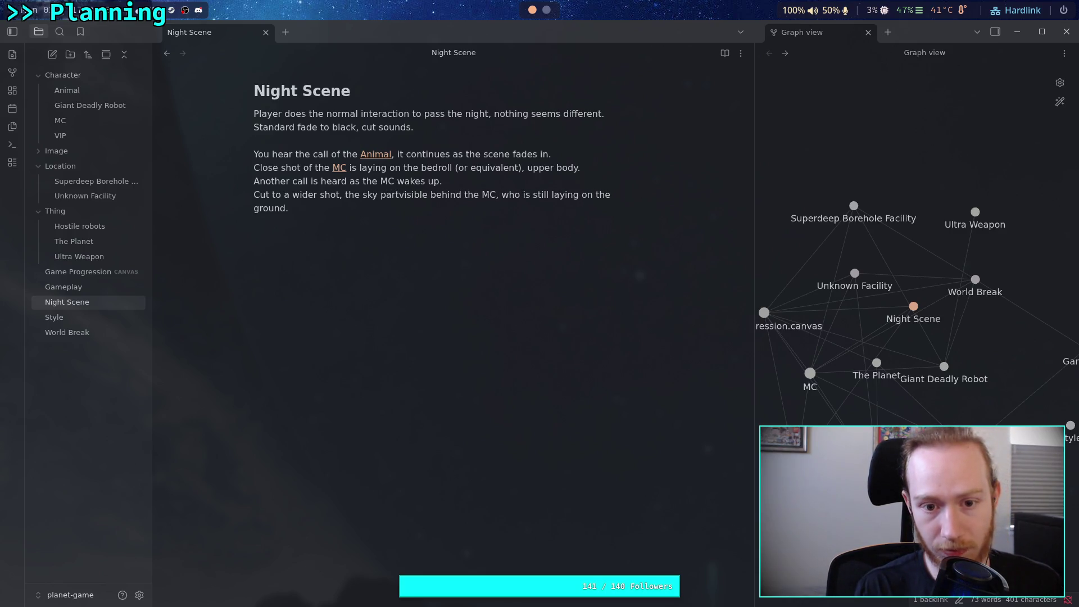
type("ly visible")
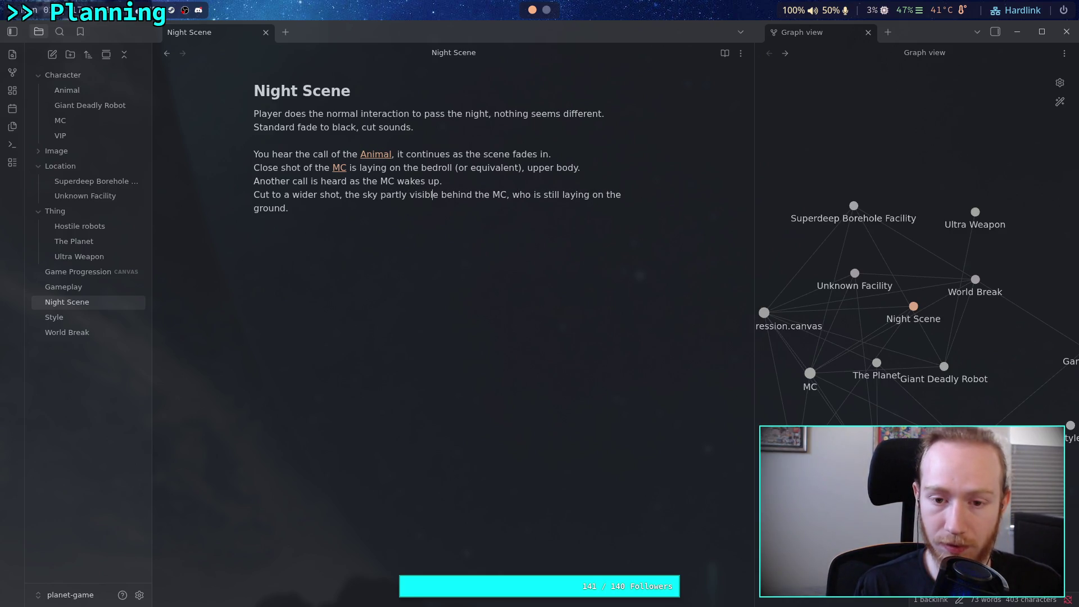
type(", blurry,")
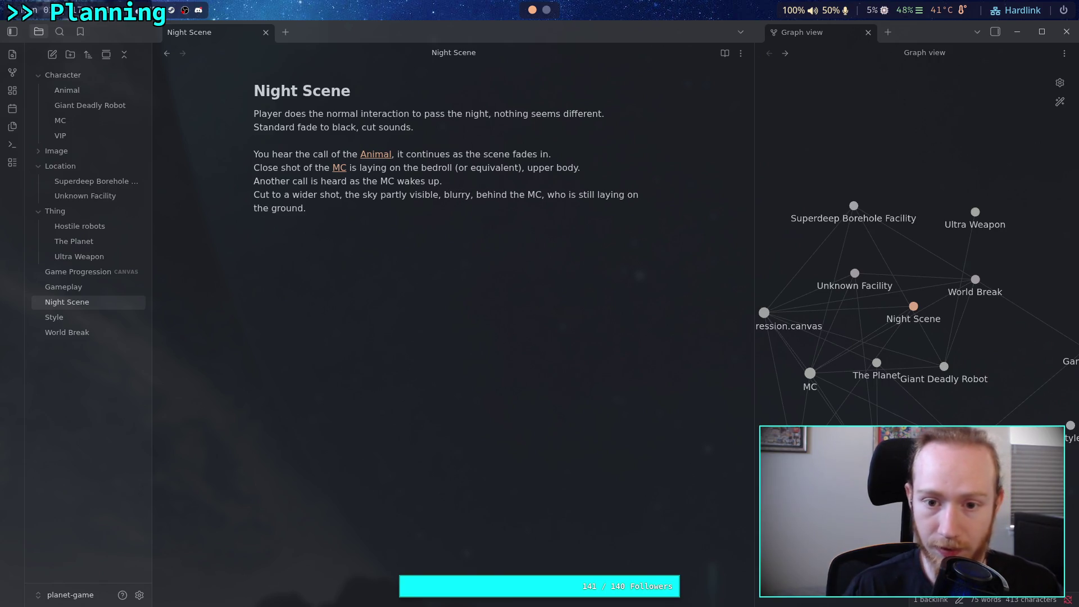
key("ctrl+End")
key("Return")
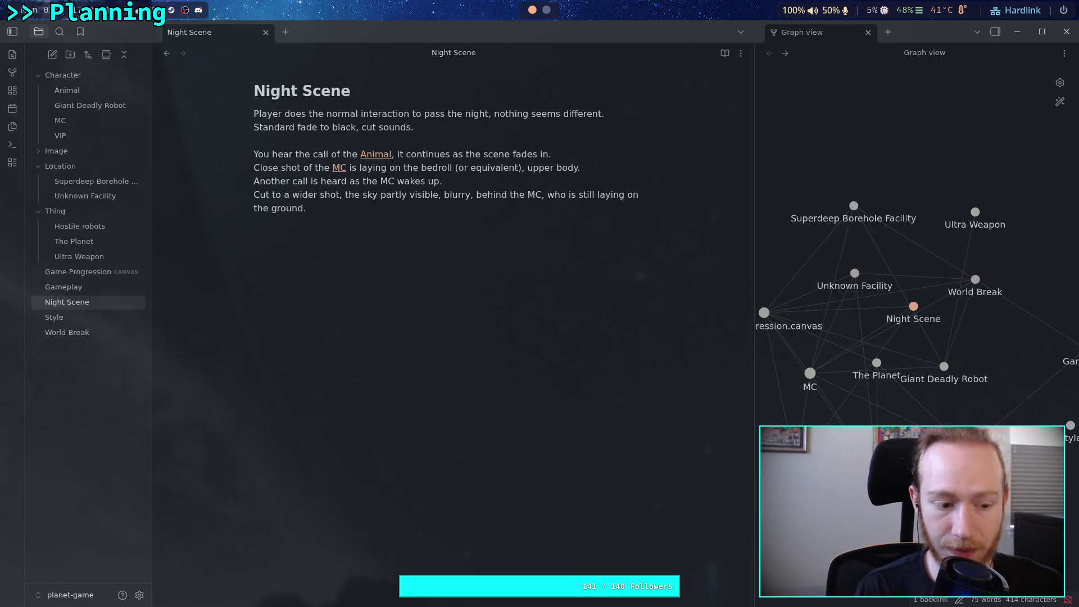
- Insert blank lines so each shot line becomes its own paragraph
left_click(254, 181)
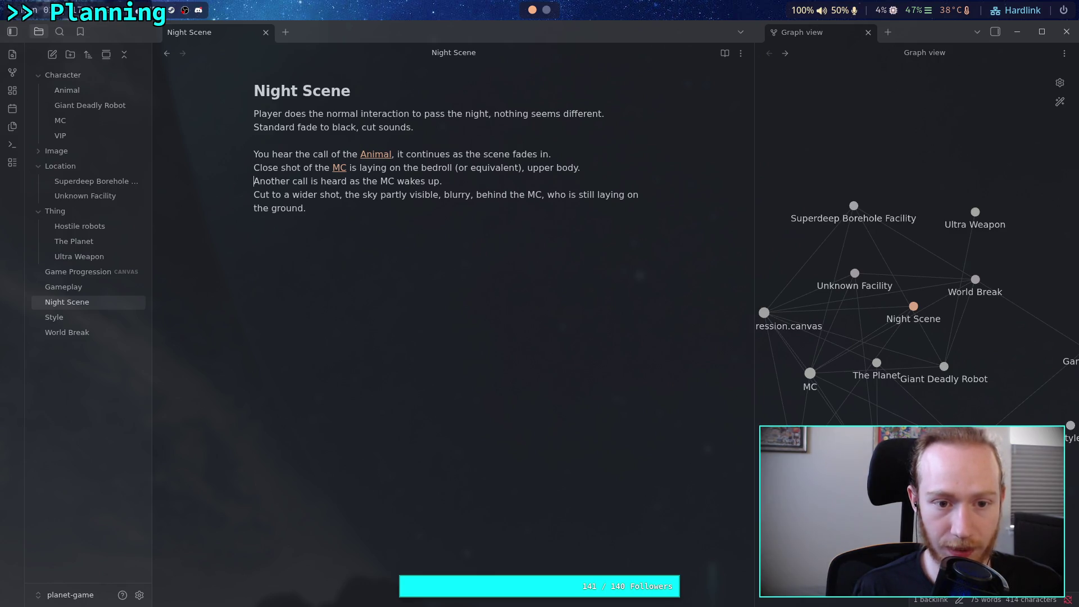
left_click(254, 167)
key("Return")
key("Return")
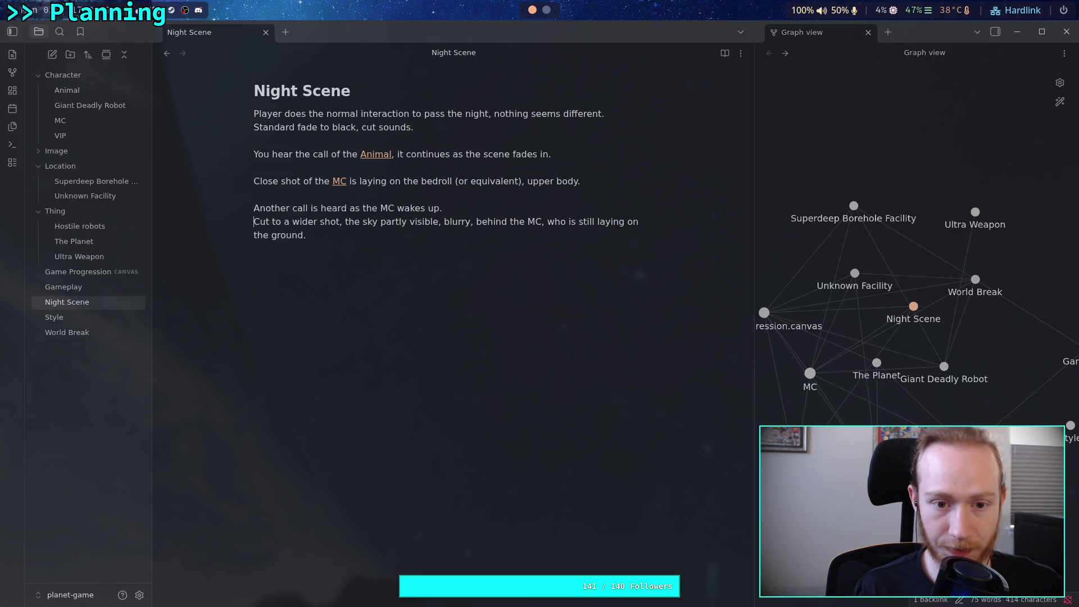
key("Down")
key("Return")
key("Down")
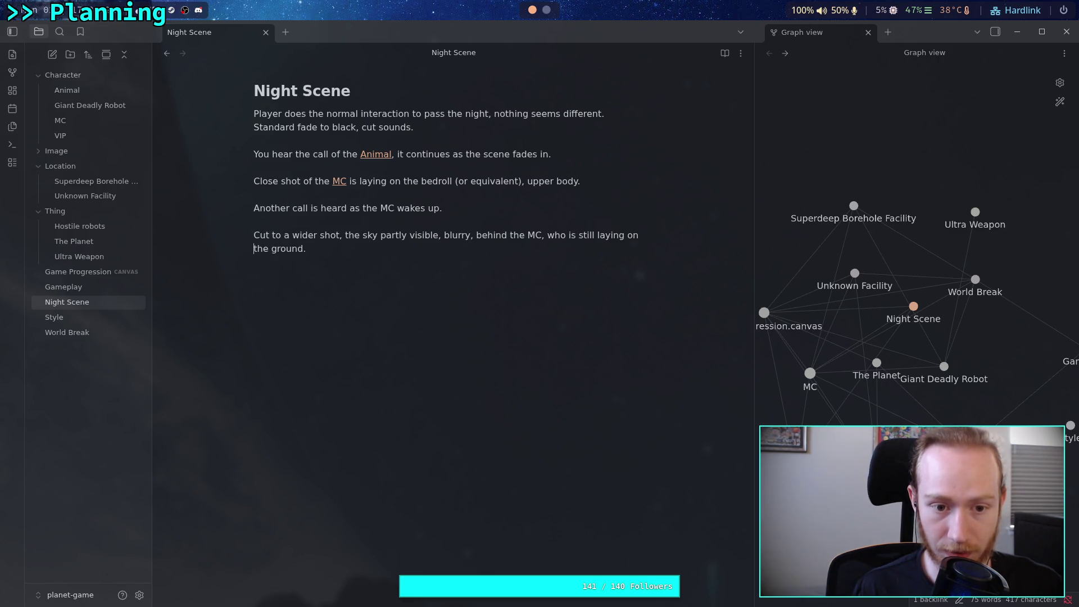
key("Return")
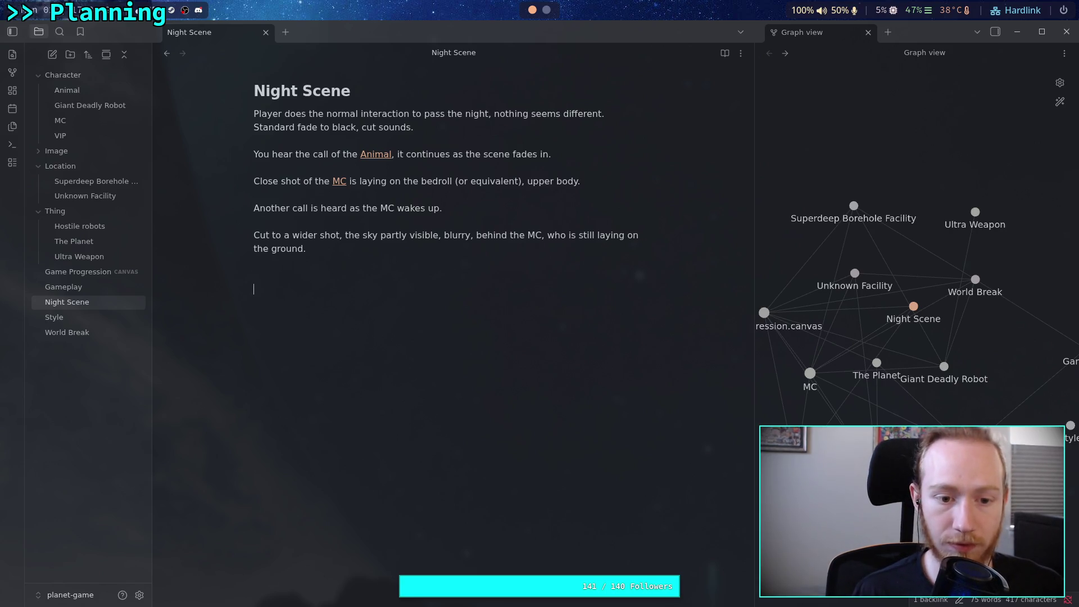
left_click(254, 262)
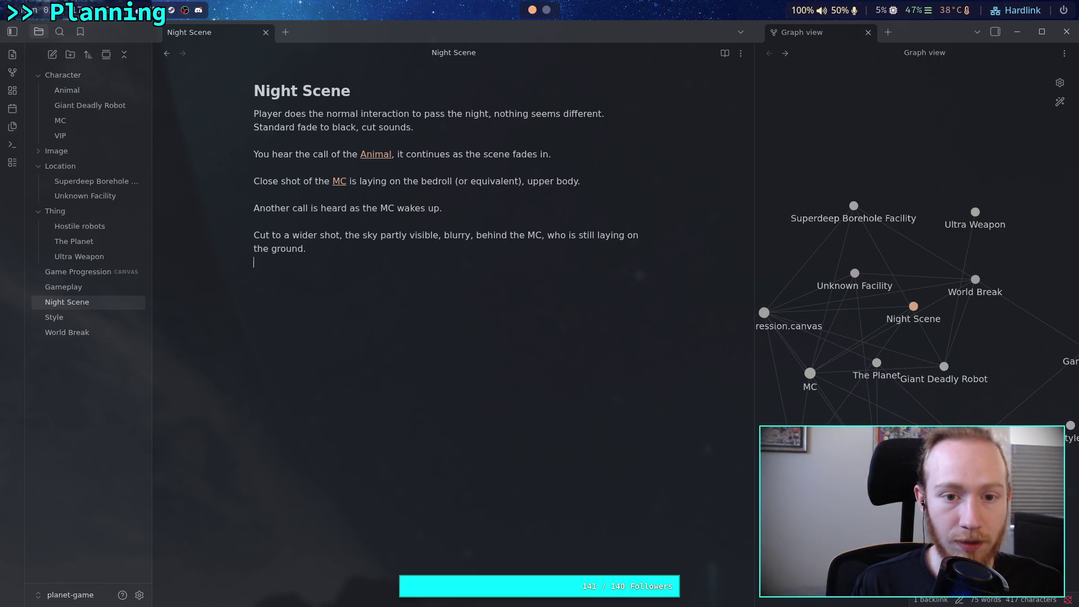
key("Return")
key("Down")
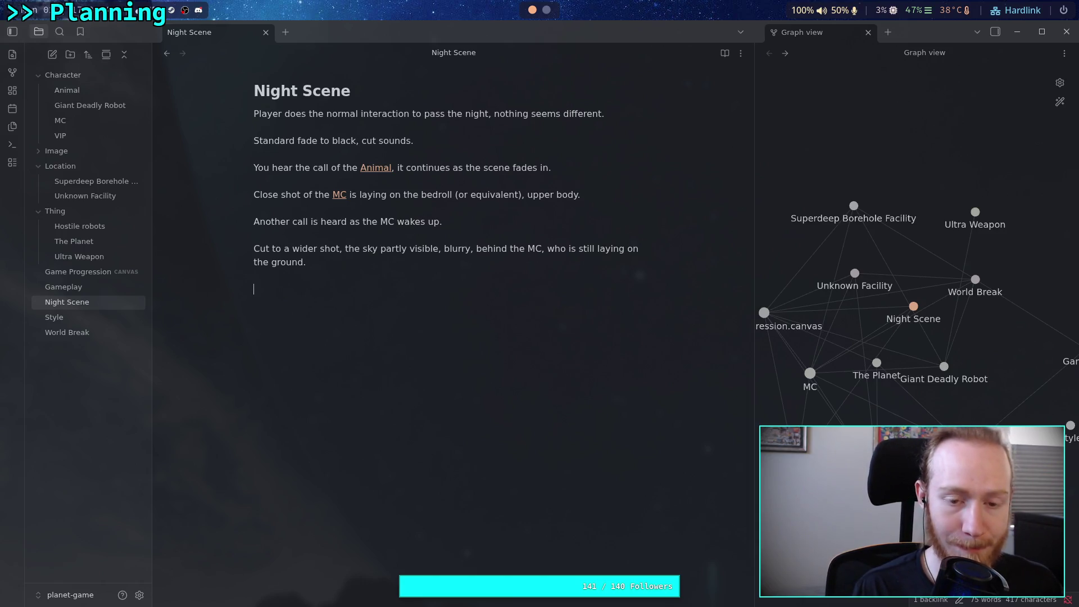
- Add the paragraph 'The camera pulls back, revealing the animal somewhere behind the MC, calling again.'
type("T")
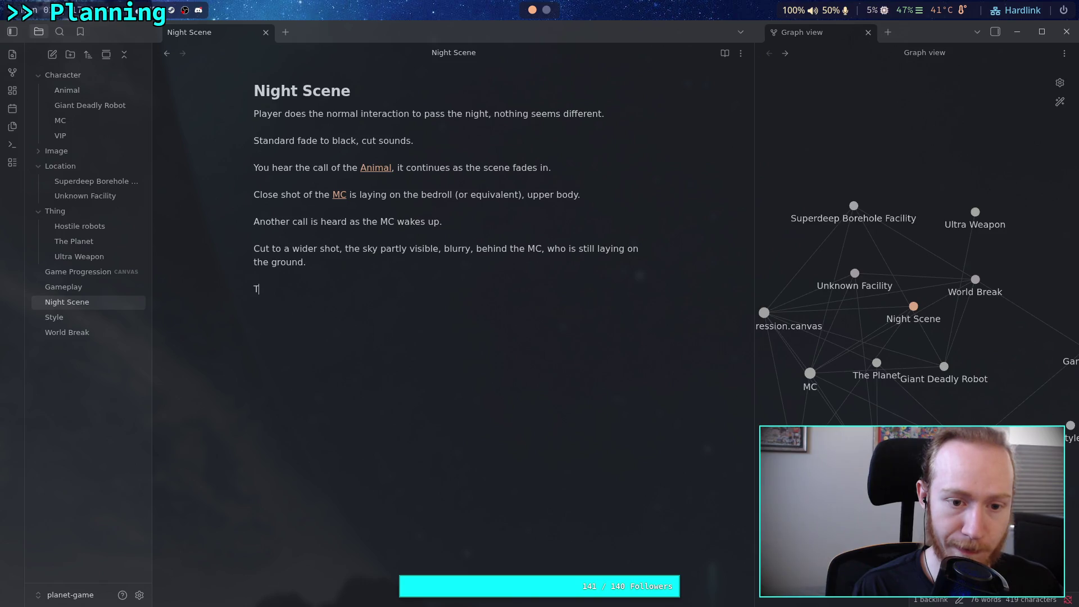
type("he camer")
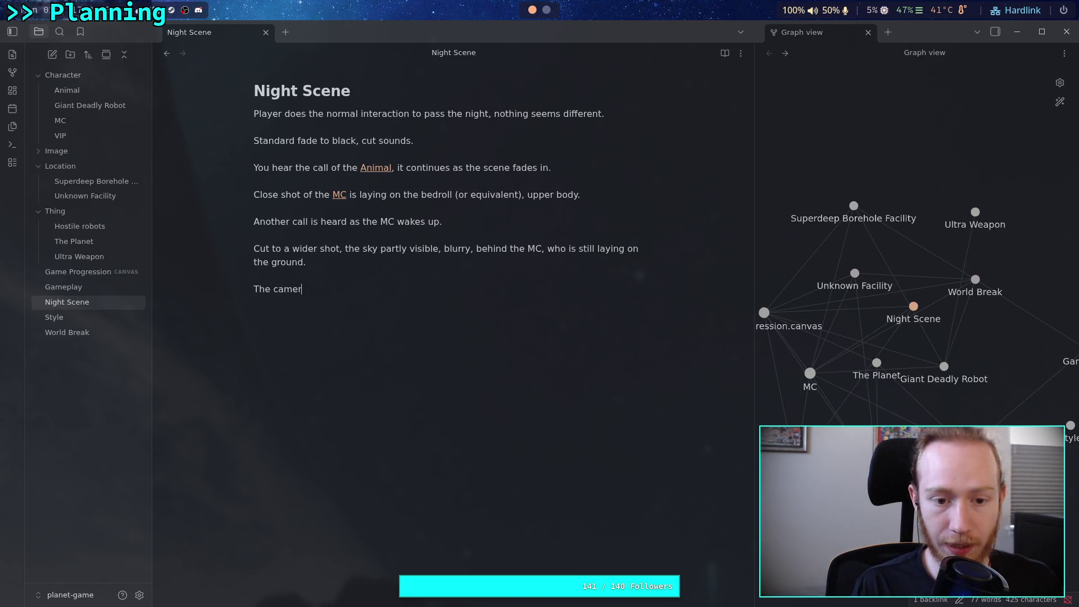
type("a pulls back ")
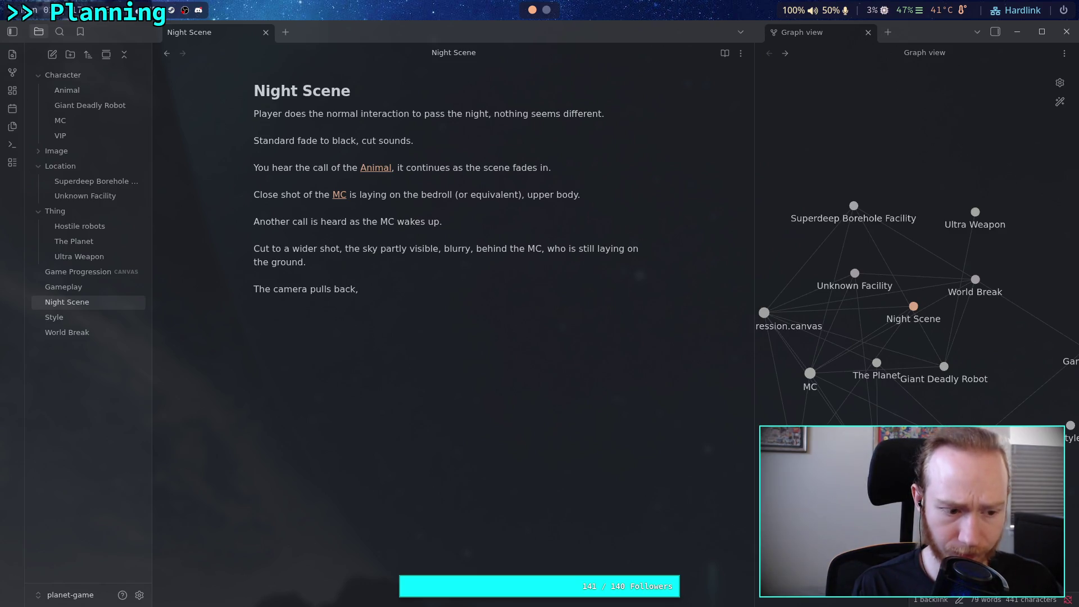
type(" revealing the an")
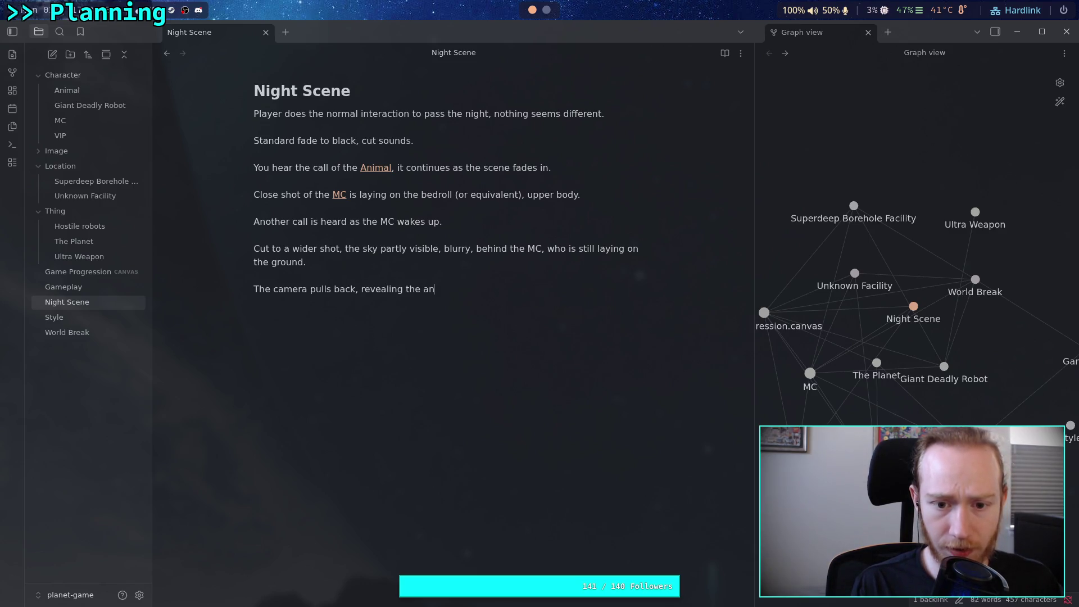
type("imal")
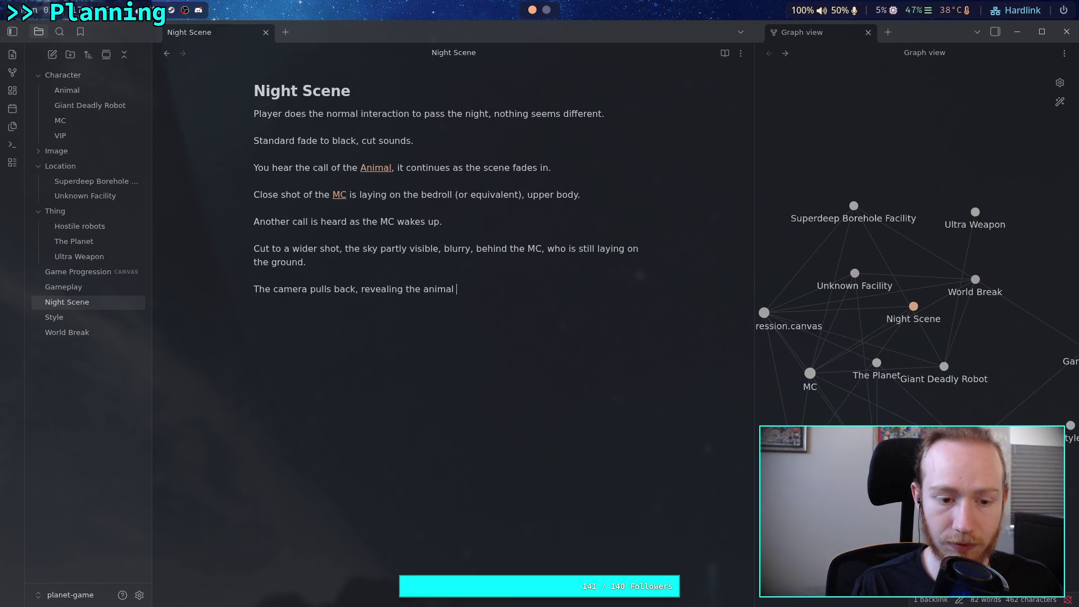
type("so")
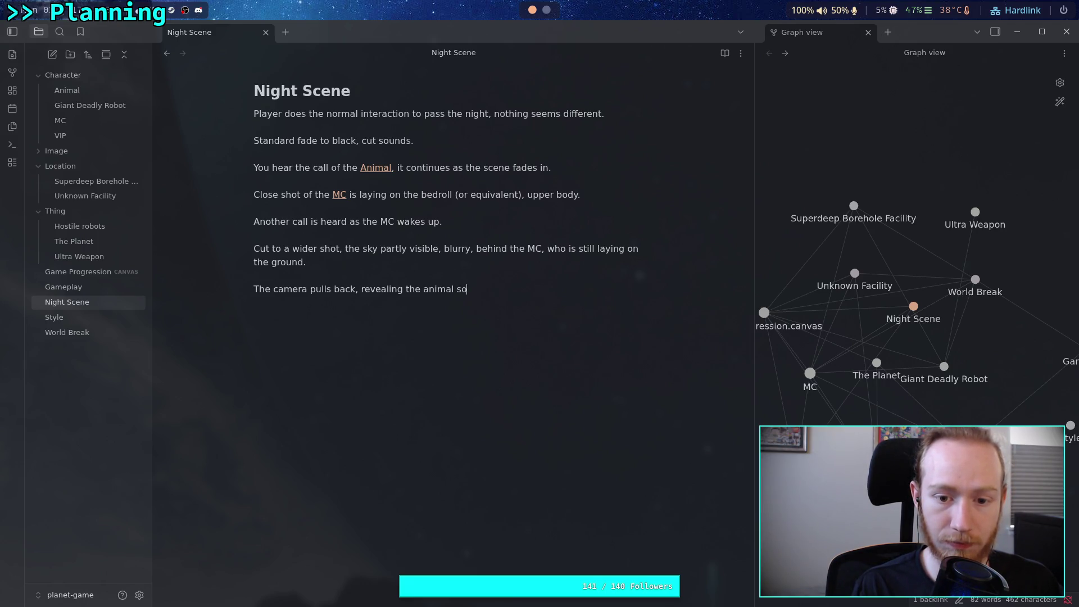
type("mewhere behind the MC")
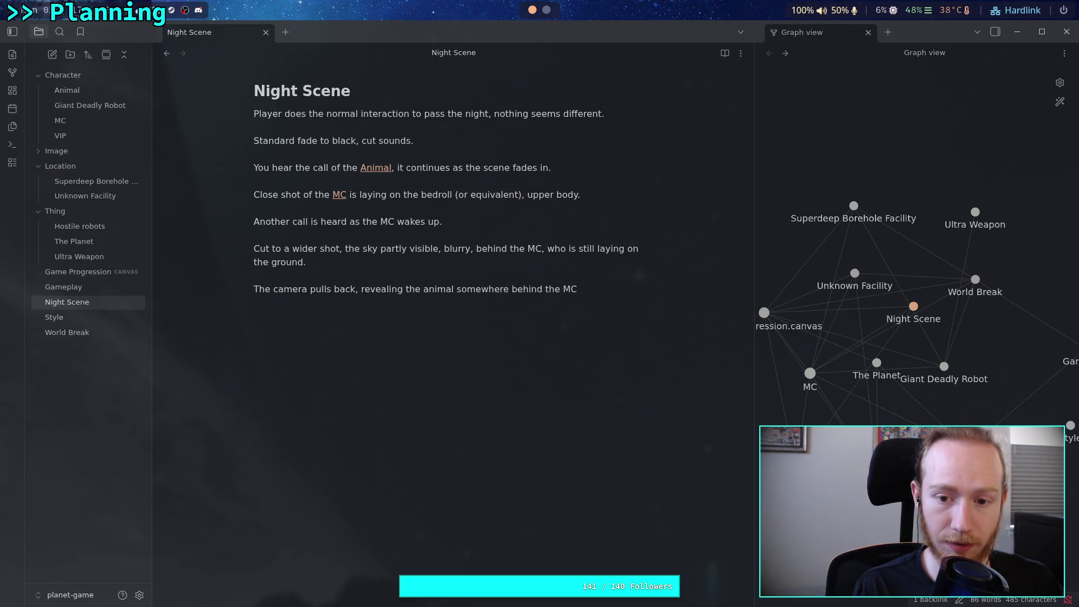
type(", calling")
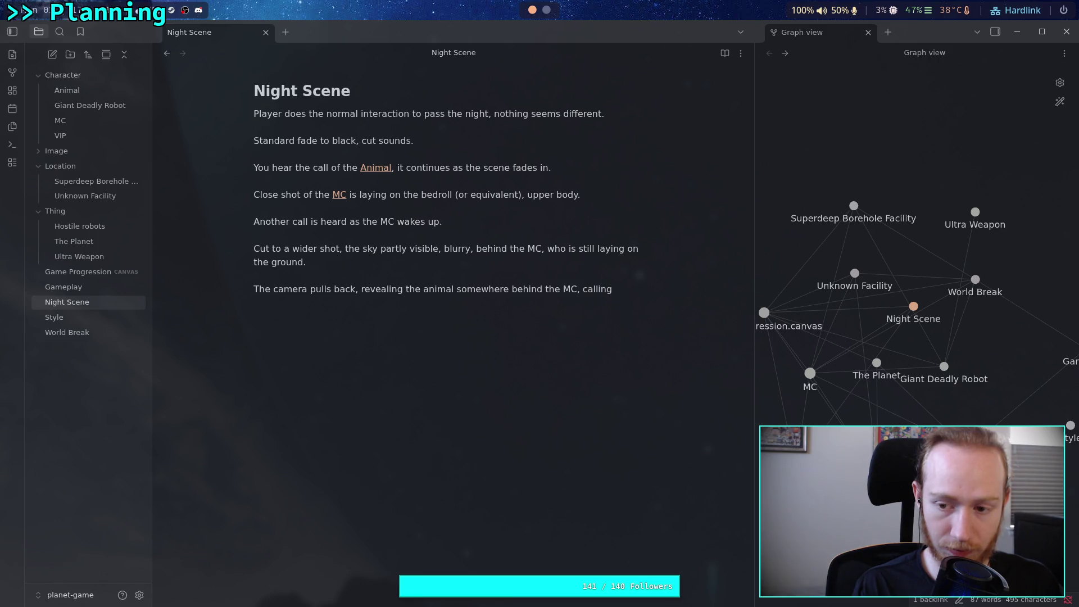
type("again.")
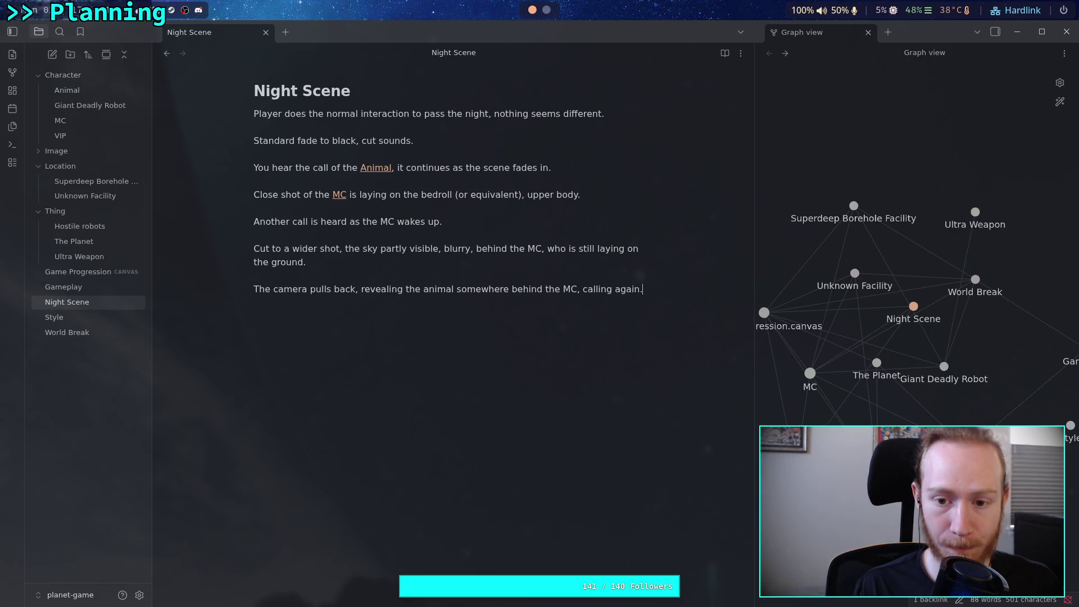
key("Return")
- Rewrite the last line from 'The MC turns over' to 'The MC sits up, cut'
type("The ")
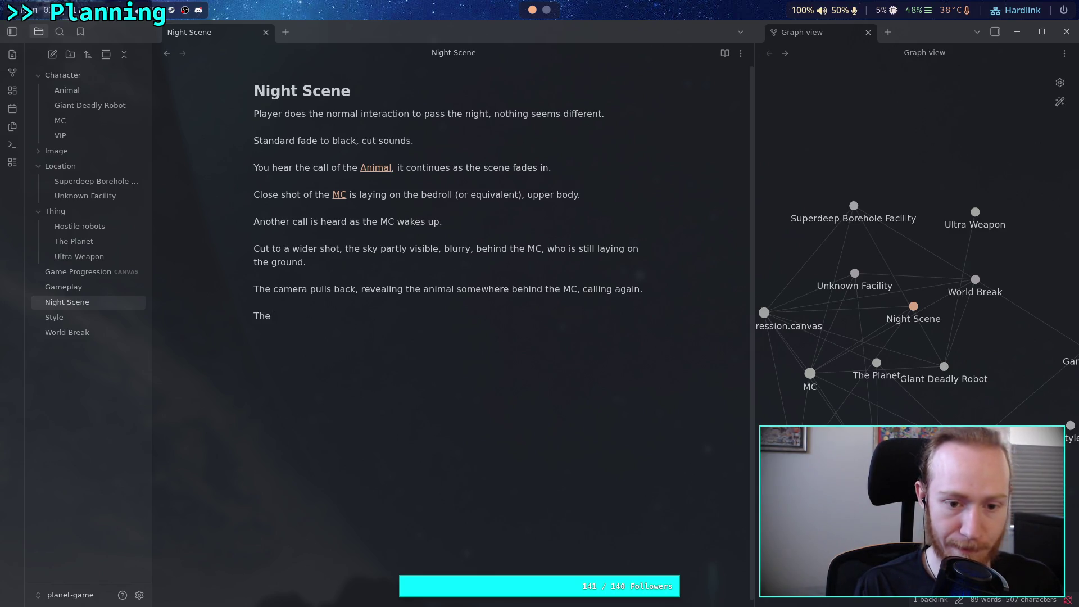
type("MC tur")
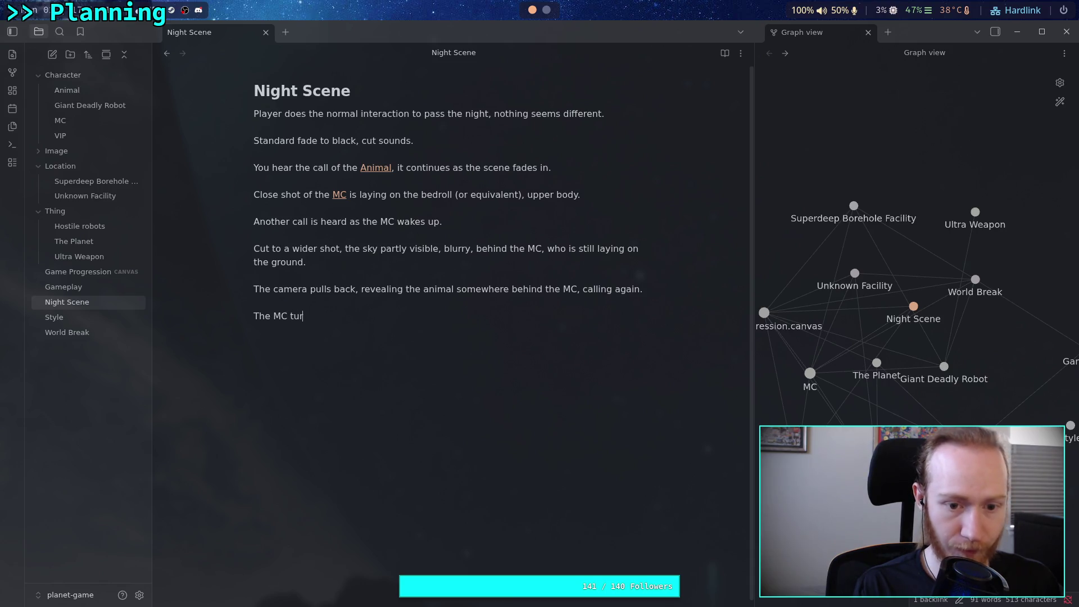
type("ns over")
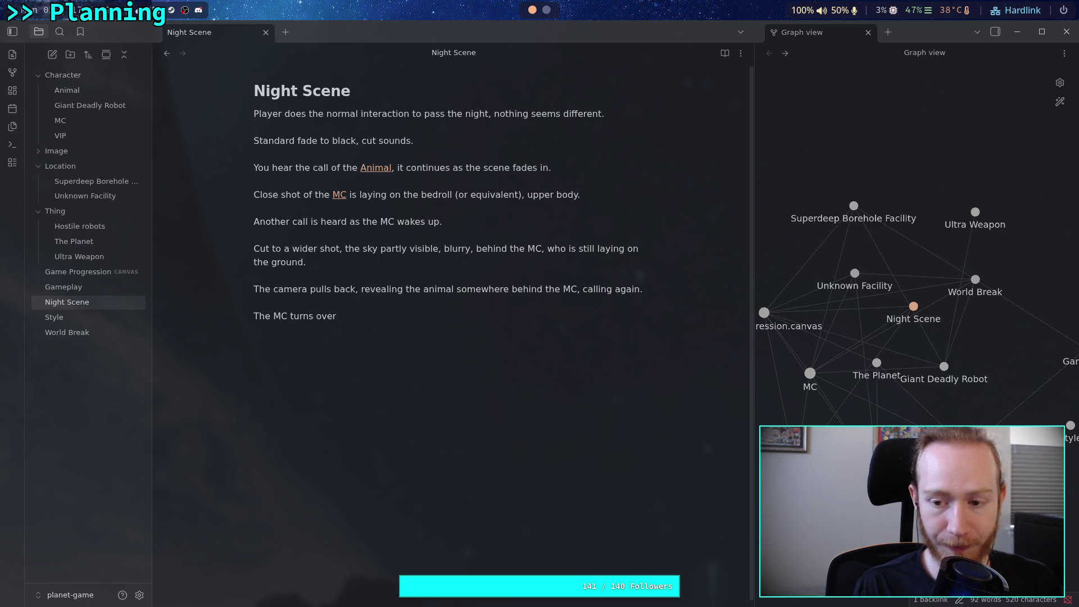
key("BackSpace")
key("BackSpace")
key("BackSpace")
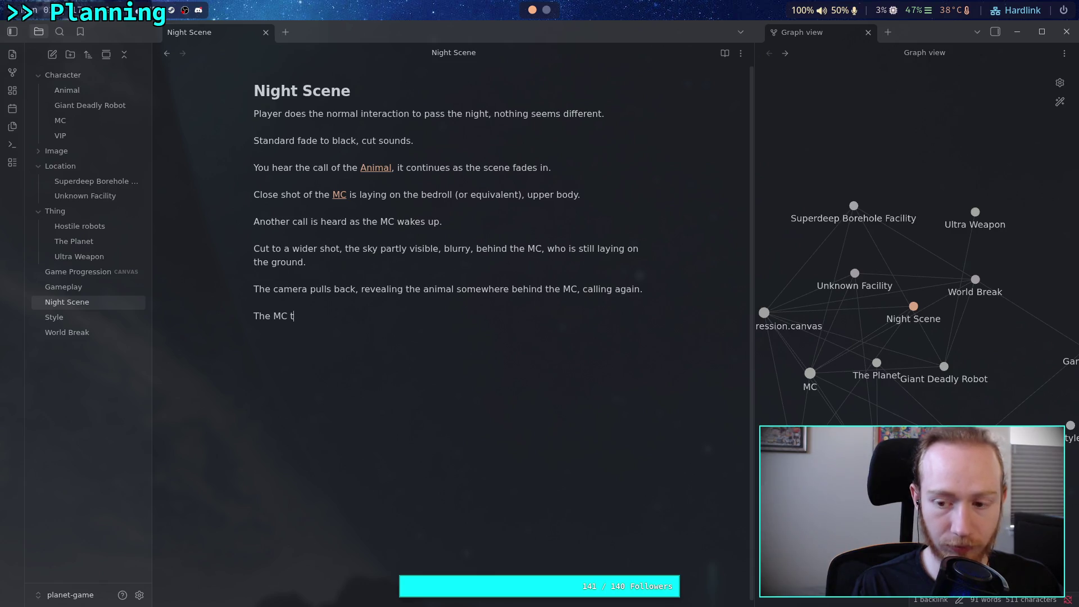
key("BackSpace")
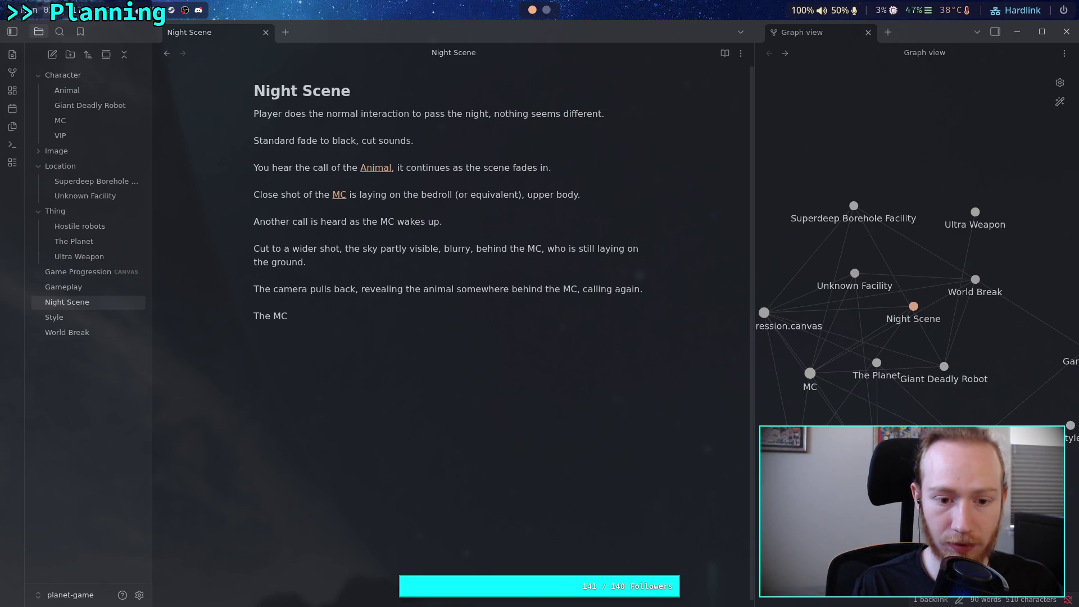
type("sits up and t")
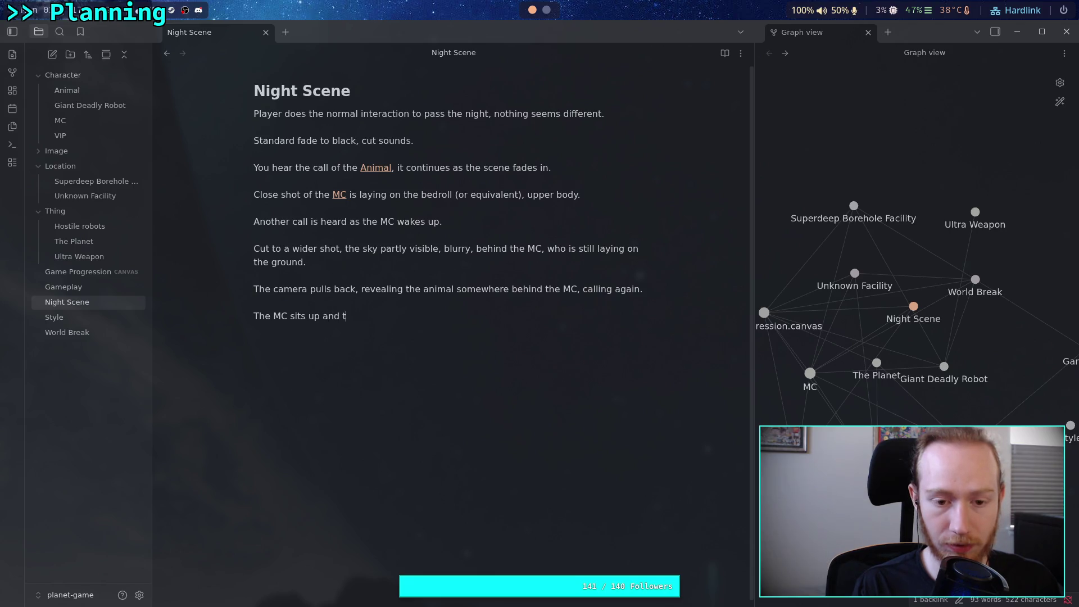
type("ur")
key("BackSpace")
key("BackSpace")
key("BackSpace")
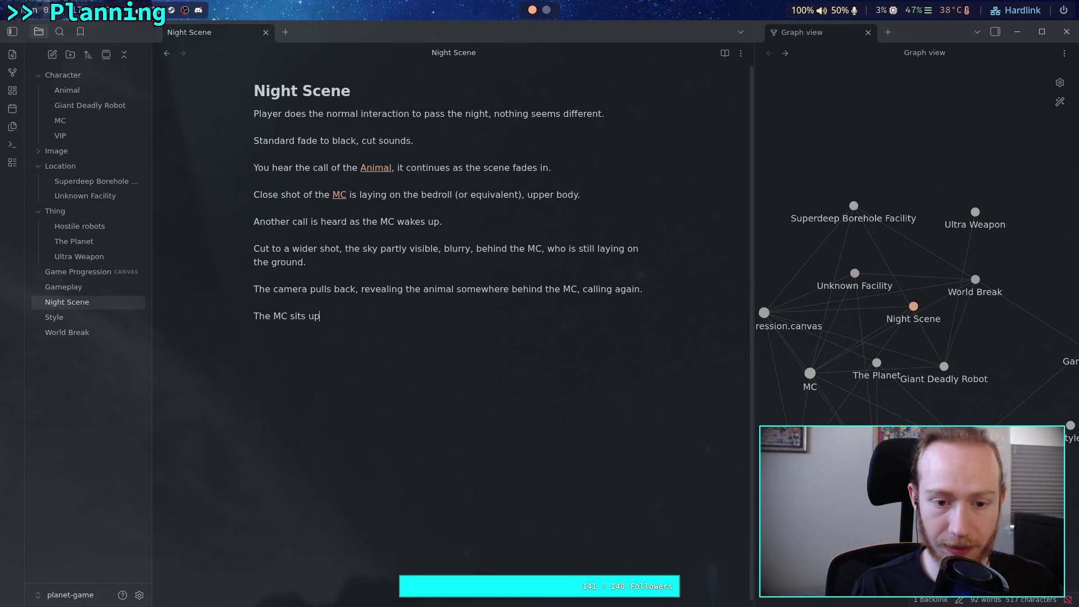
type(", cut")
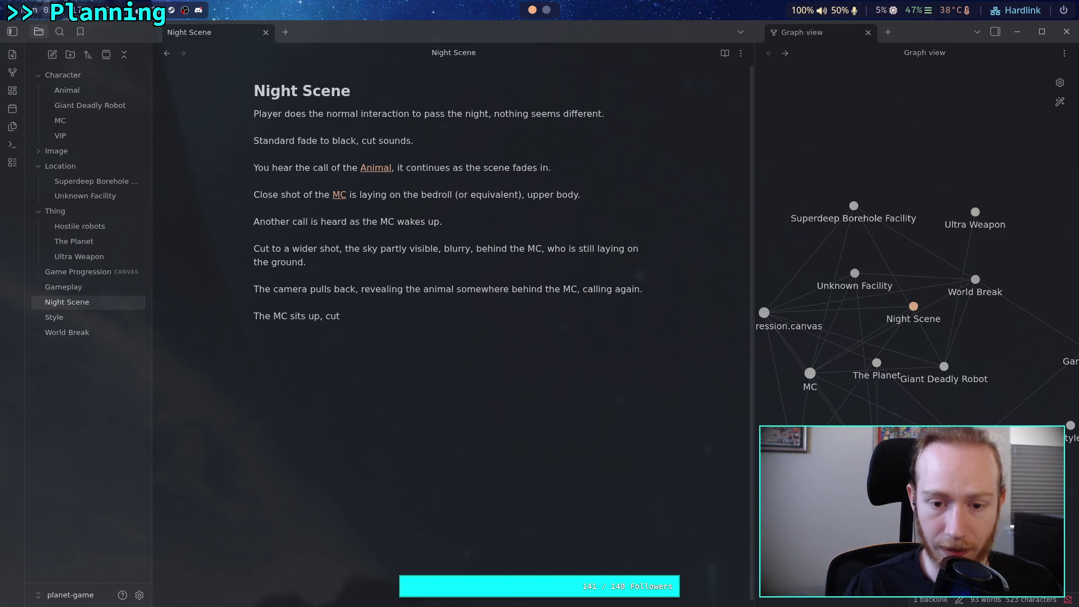
- End the camera pull-back paragraph with ', clearly visible.', dropping the brief 'and in focus' addition
left_click_drag(360, 289, 577, 292)
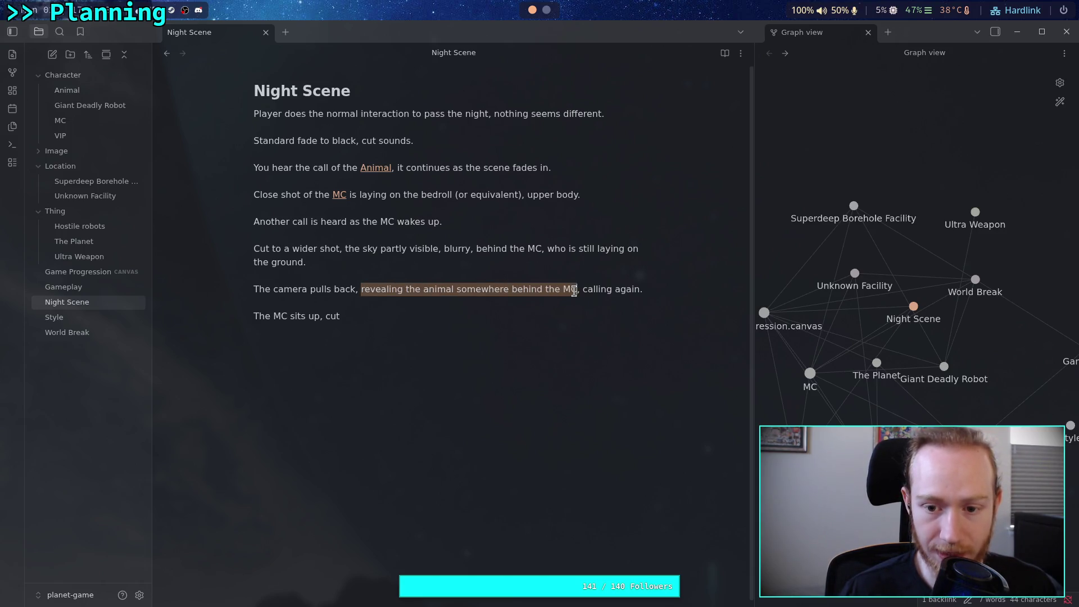
left_click(644, 289)
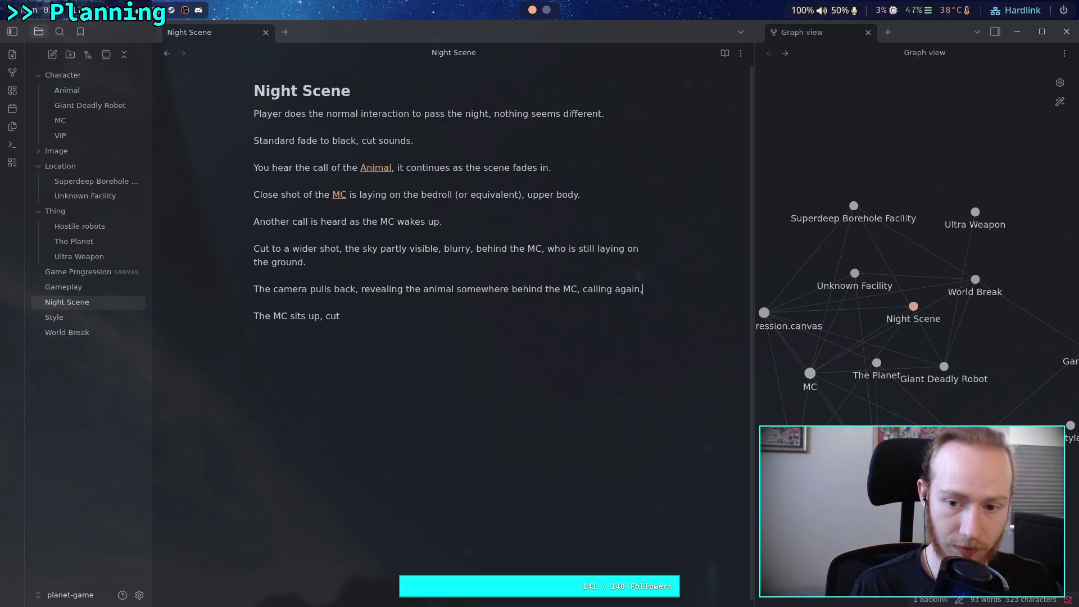
key("BackSpace")
type(", clealy")
key("BackSpace")
key("BackSpace")
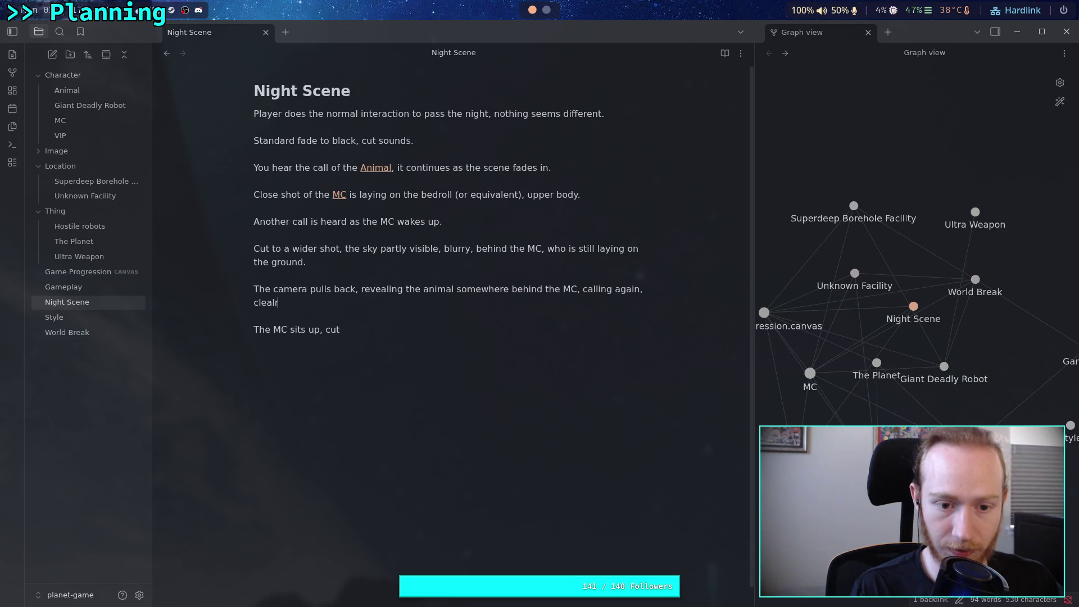
type("rly visible and ")
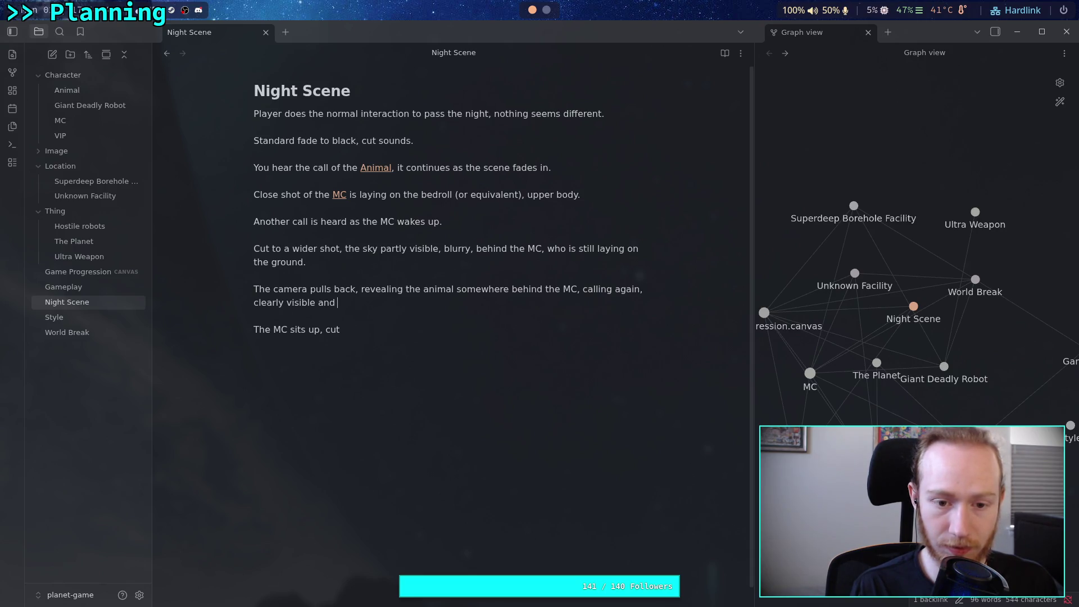
type("in foces")
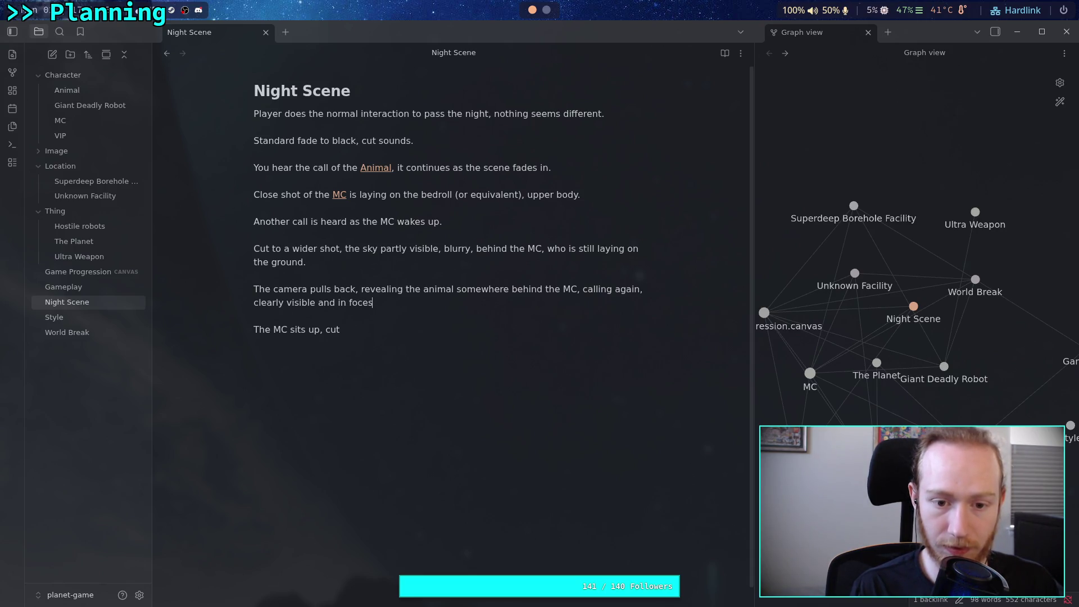
key("BackSpace")
key("BackSpace")
type("us.")
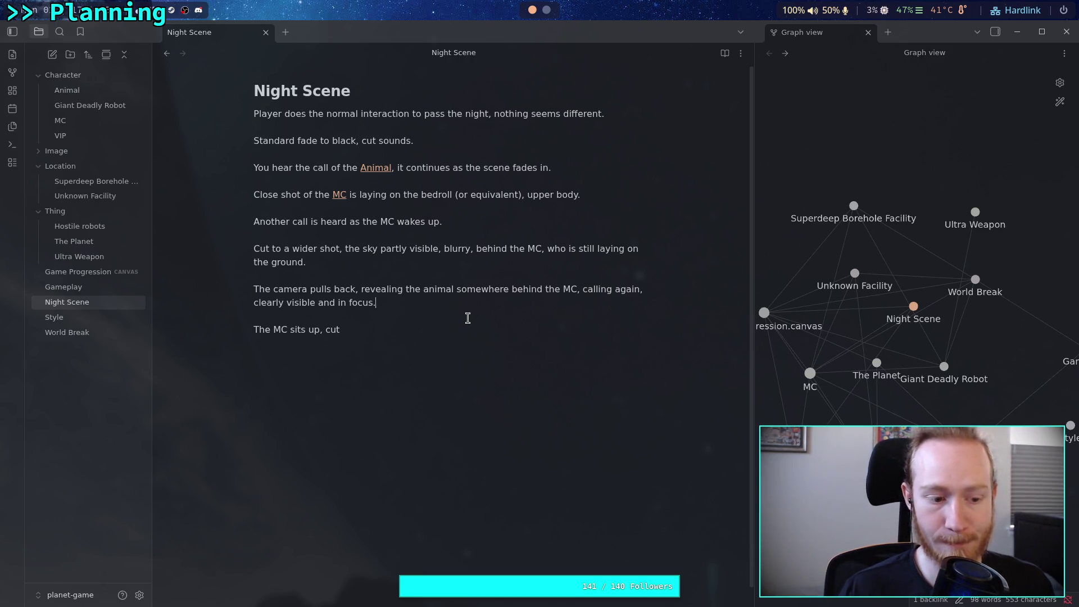
key("BackSpace")
key("BackSpace")
key("BackSpace")
key("BackSpace")
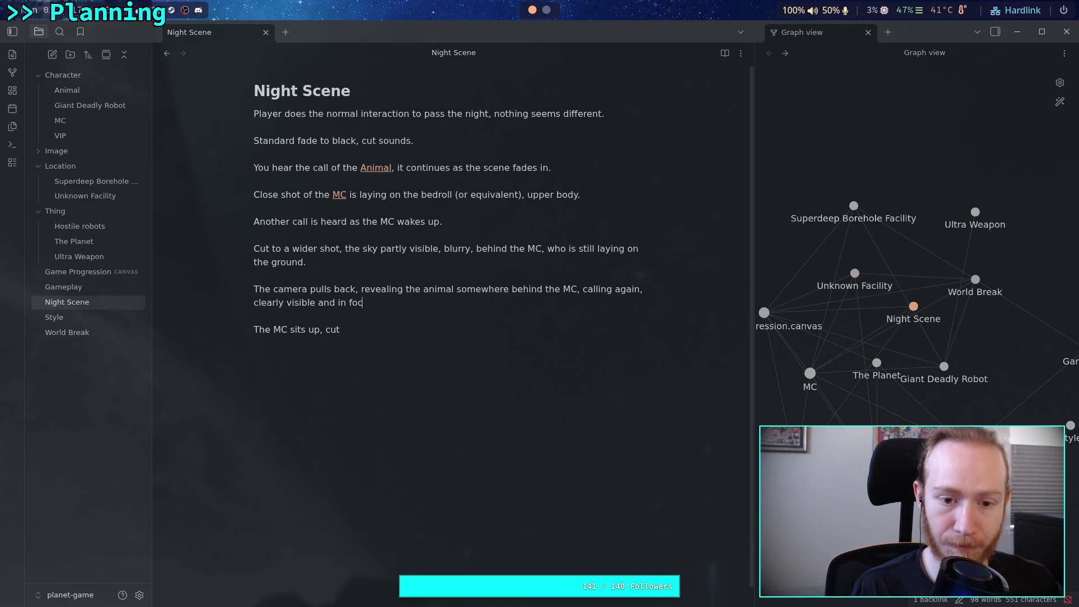
type(".")
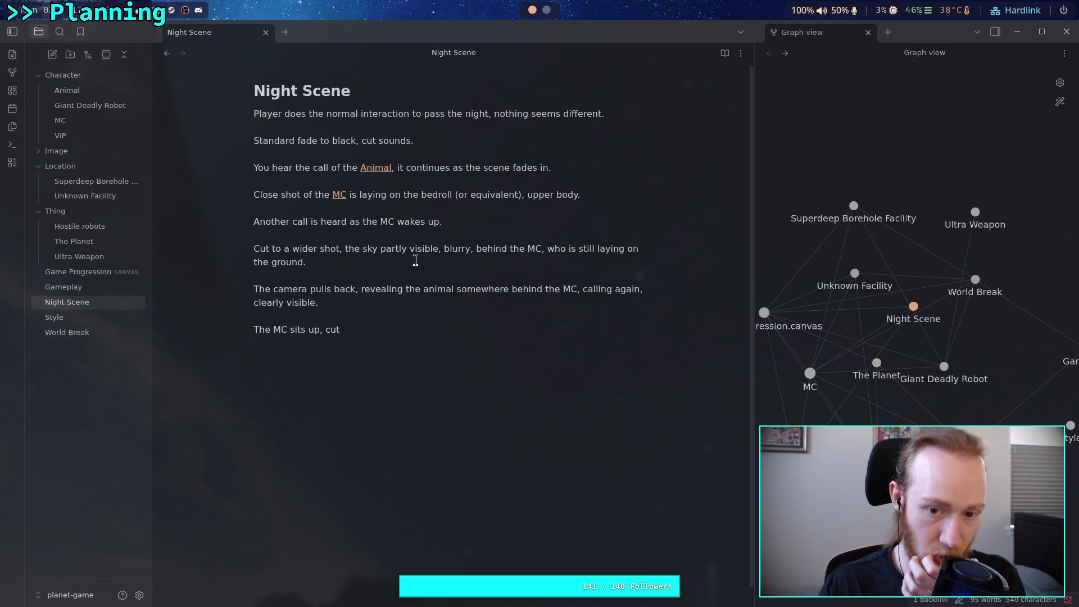
- Make the wider shot read 'partly visible, but blurry' and end 'on the ground, in focus.'
left_click(444, 248)
type("but")
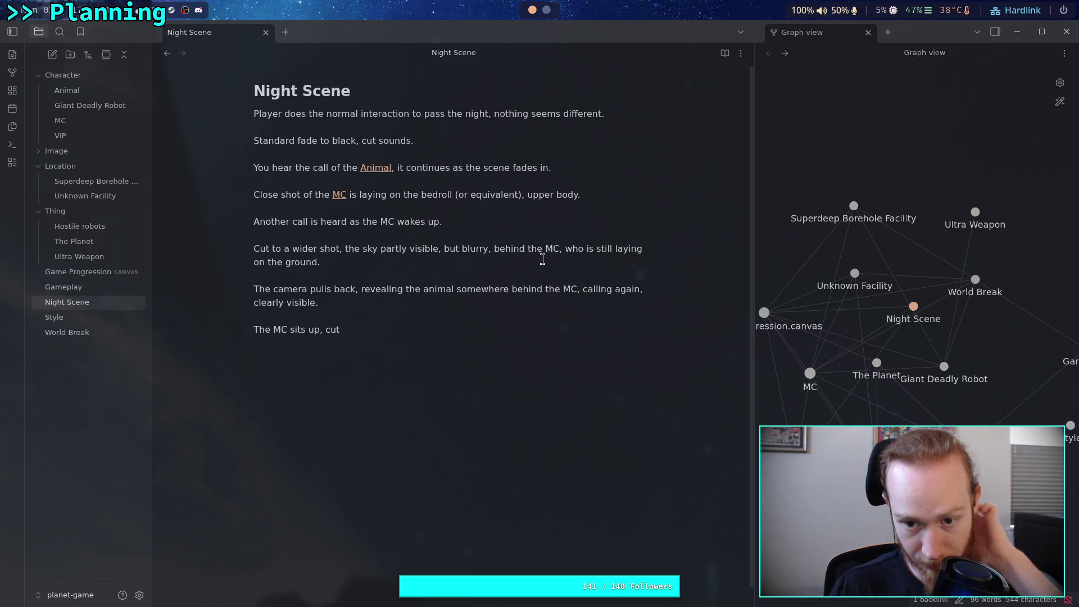
left_click(349, 264)
key("BackSpace")
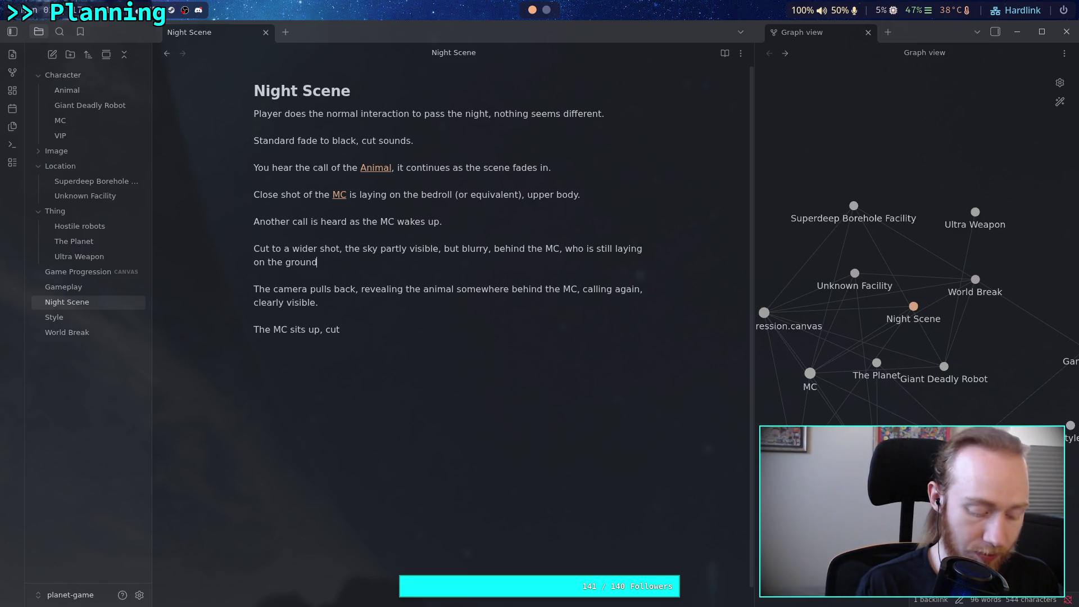
type(", in f")
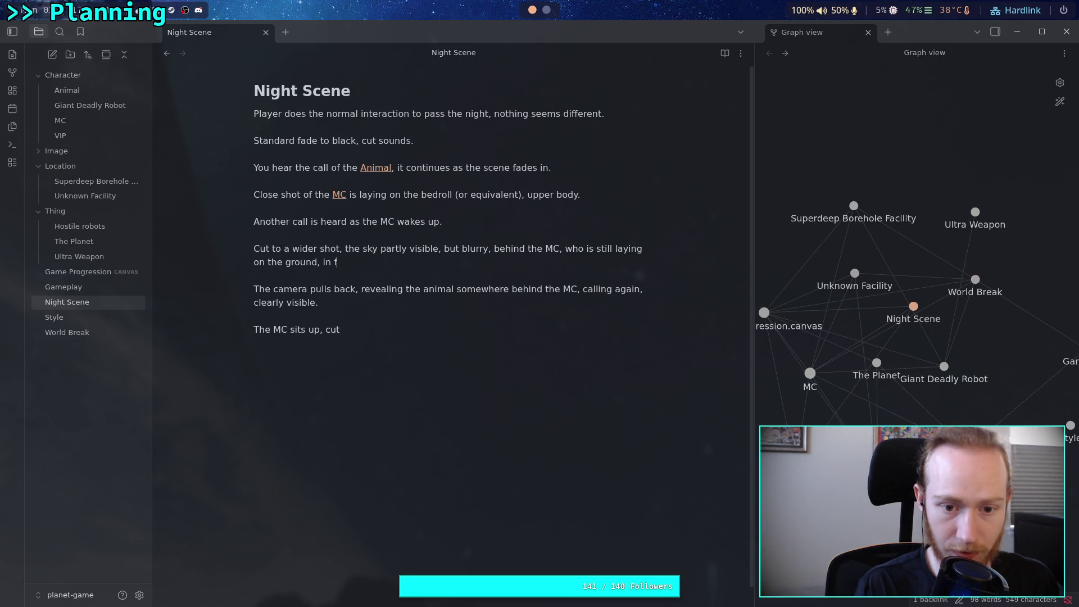
type("ocus.")
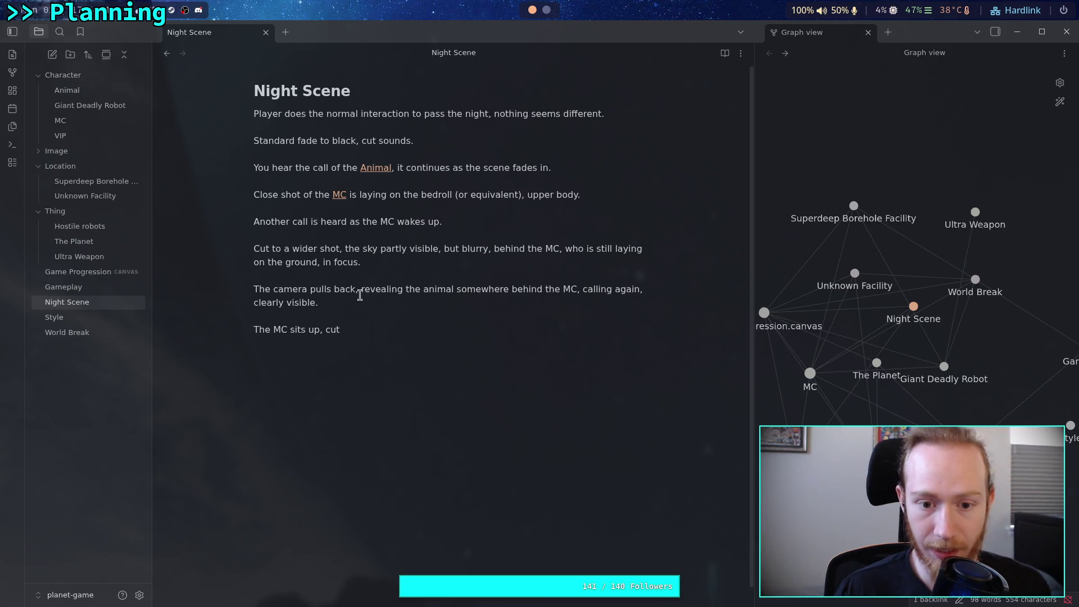
- End the camera paragraph 'clearly visible with everything in focus.' and retype the last line's ending as 'up, cut to'
left_click(360, 290)
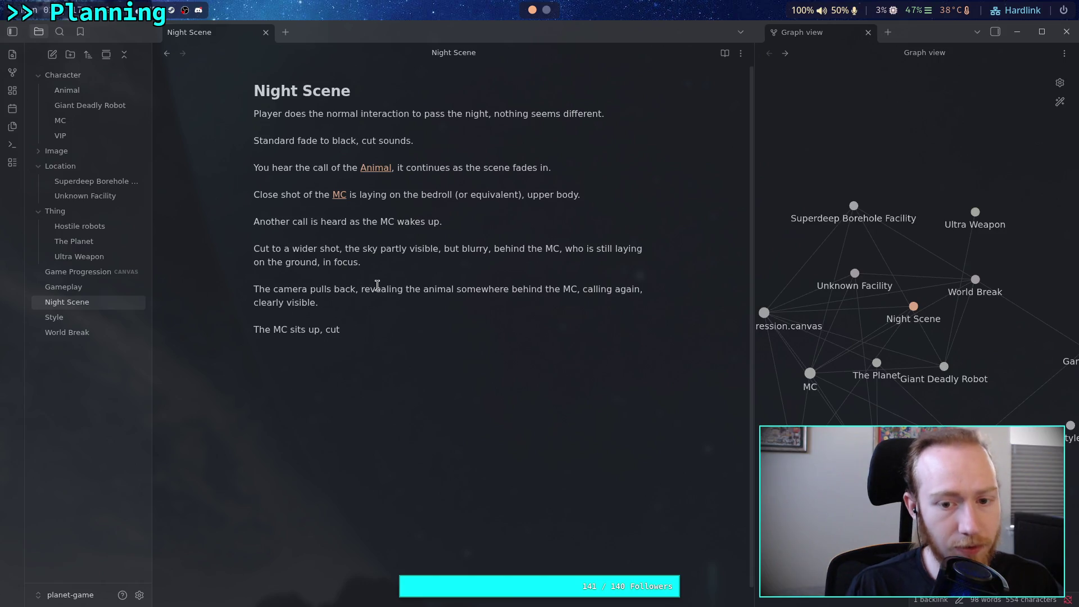
left_click(330, 305)
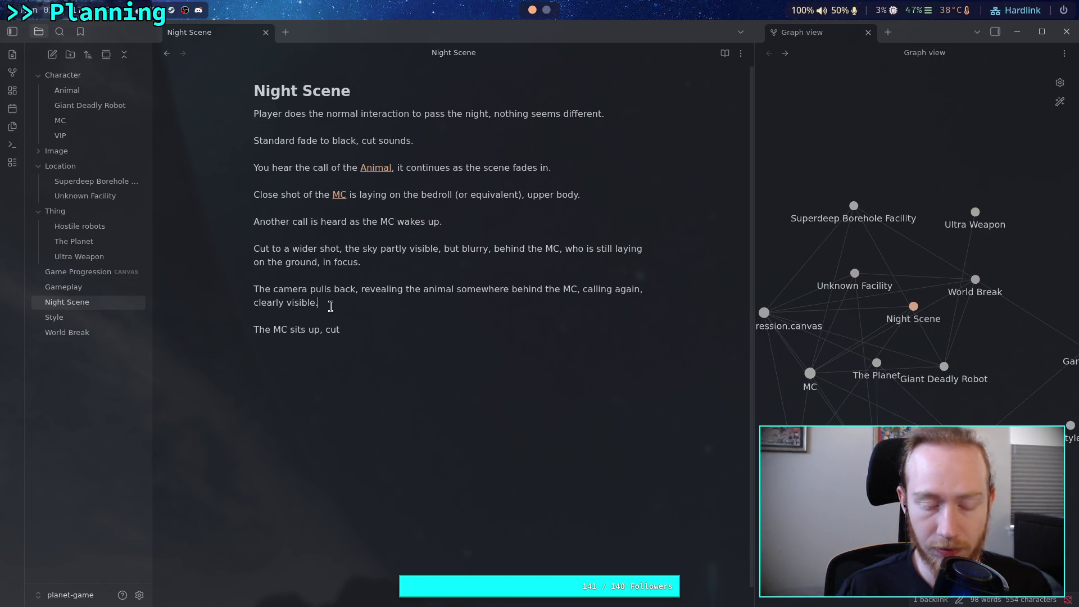
key("BackSpace")
type("with e")
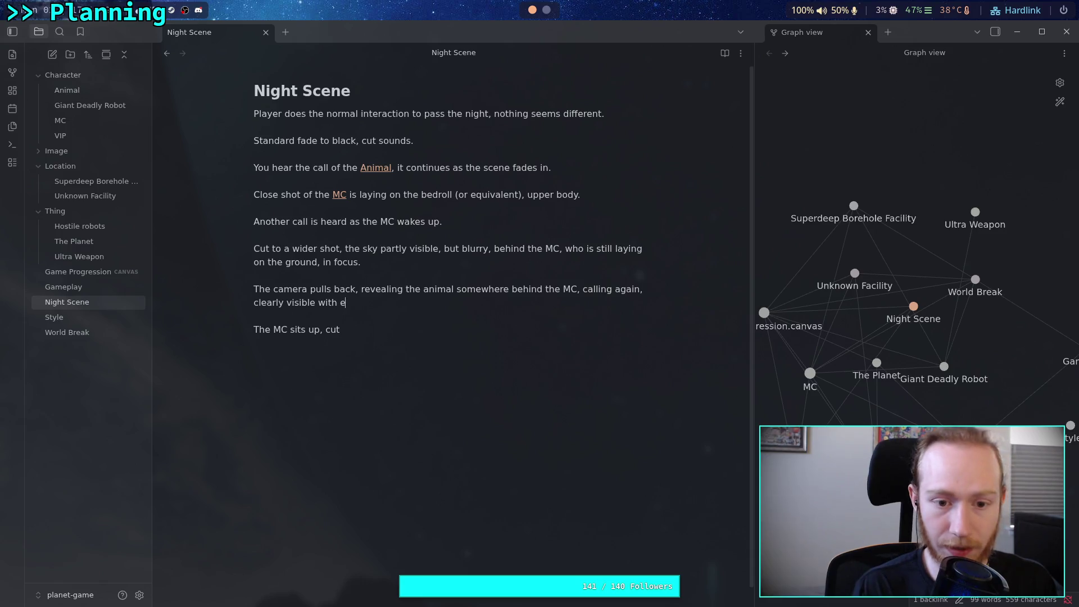
type("very")
key("BackSpace")
key("BackSpace")
key("BackSpace")
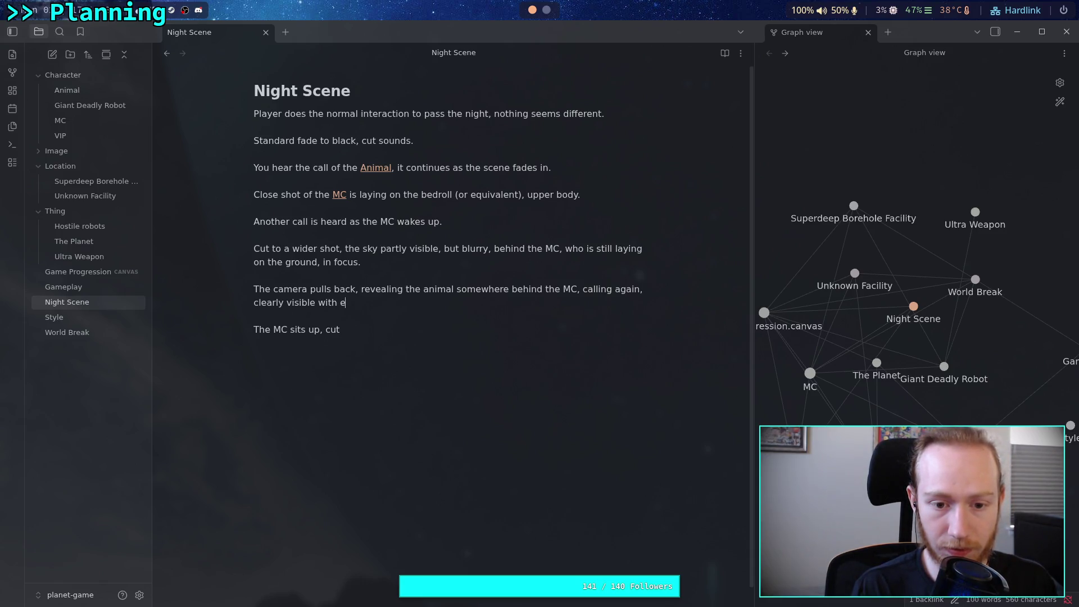
type("verything i")
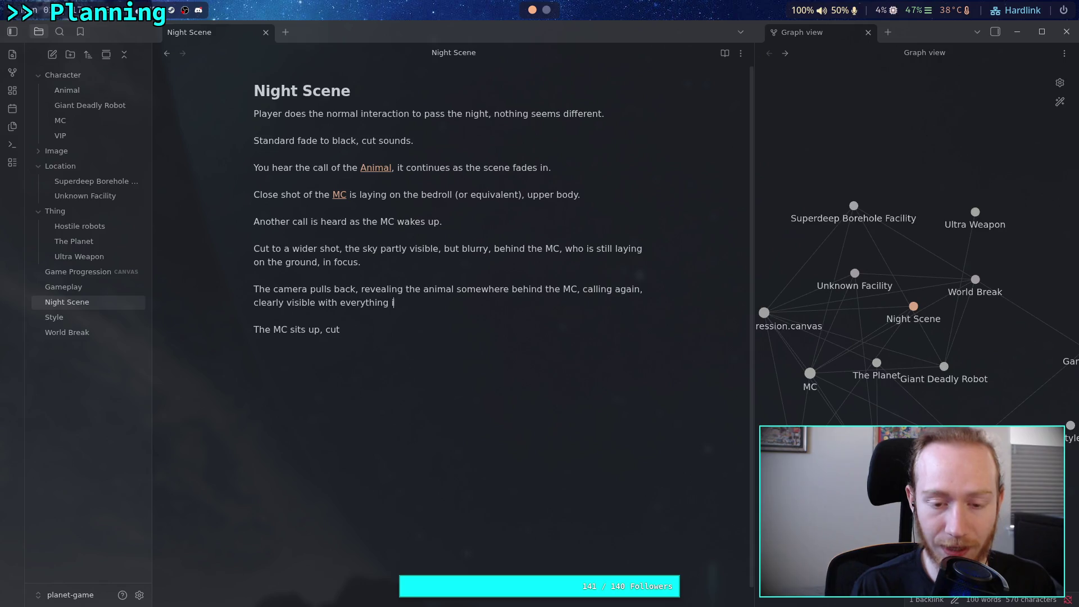
type("n foc")
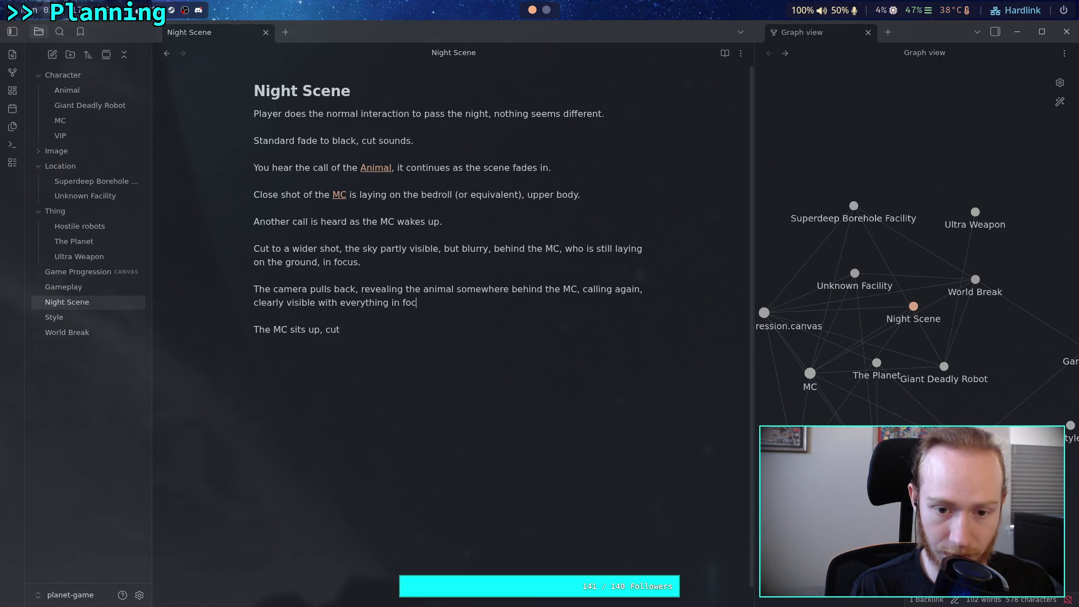
type("us")
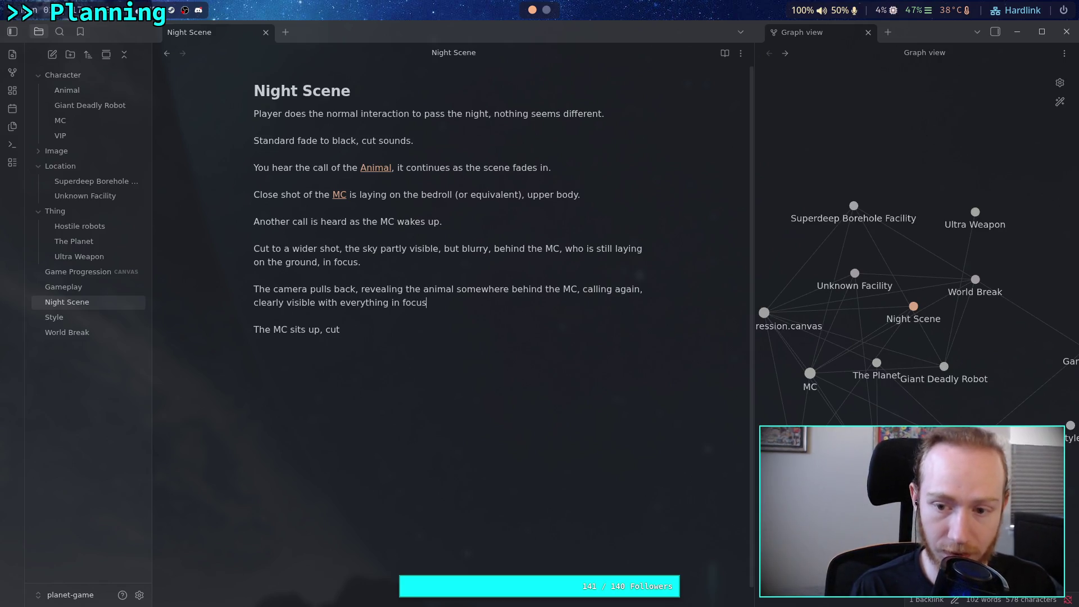
type(".")
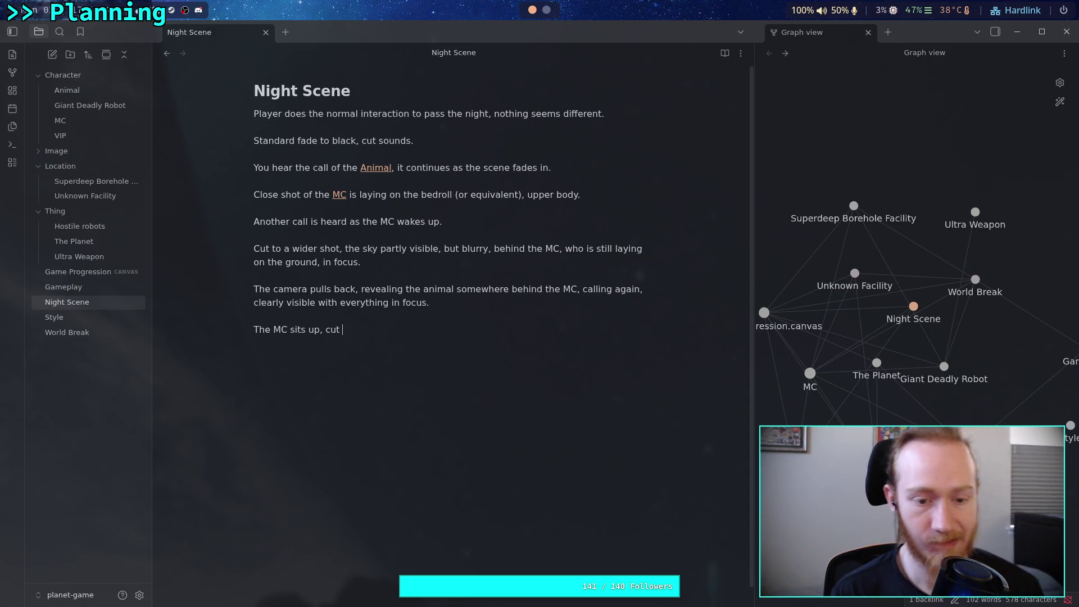
key("ctrl+BackSpace")
key("ctrl+BackSpace")
type("up")
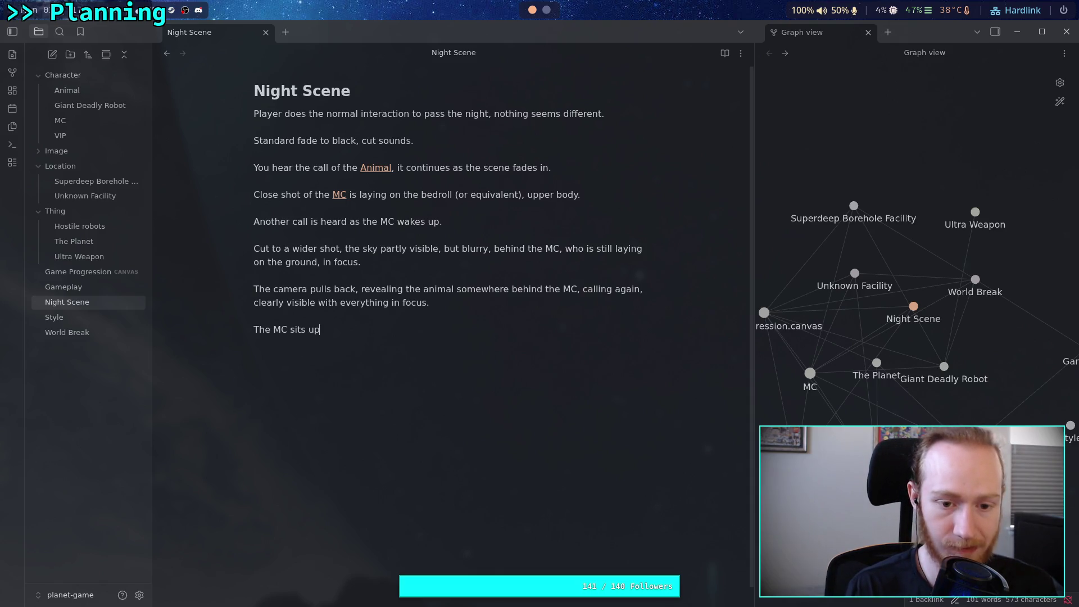
type(", cut")
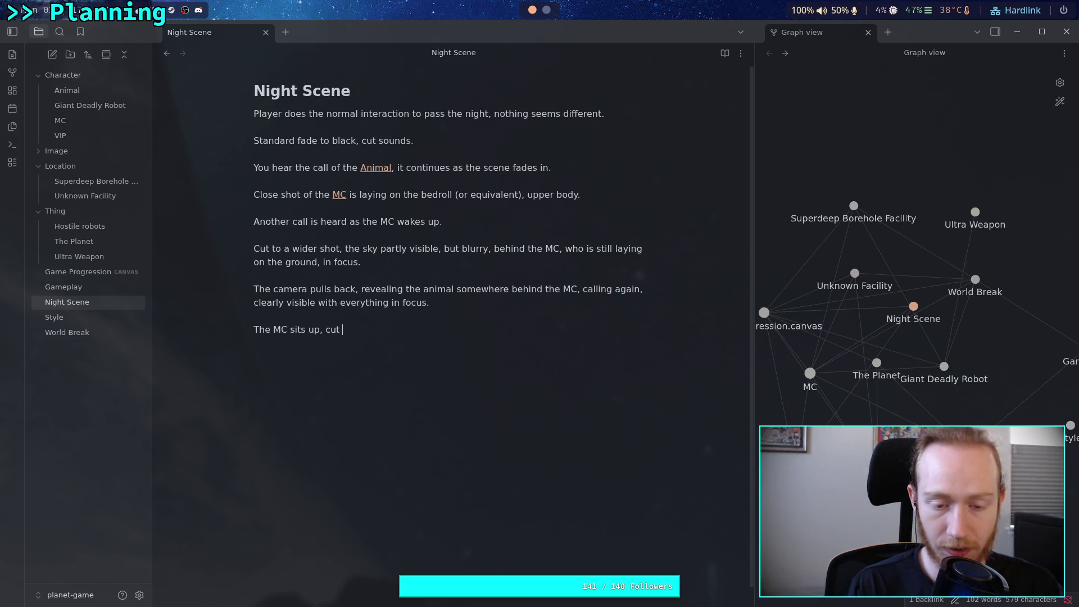
type(" to")
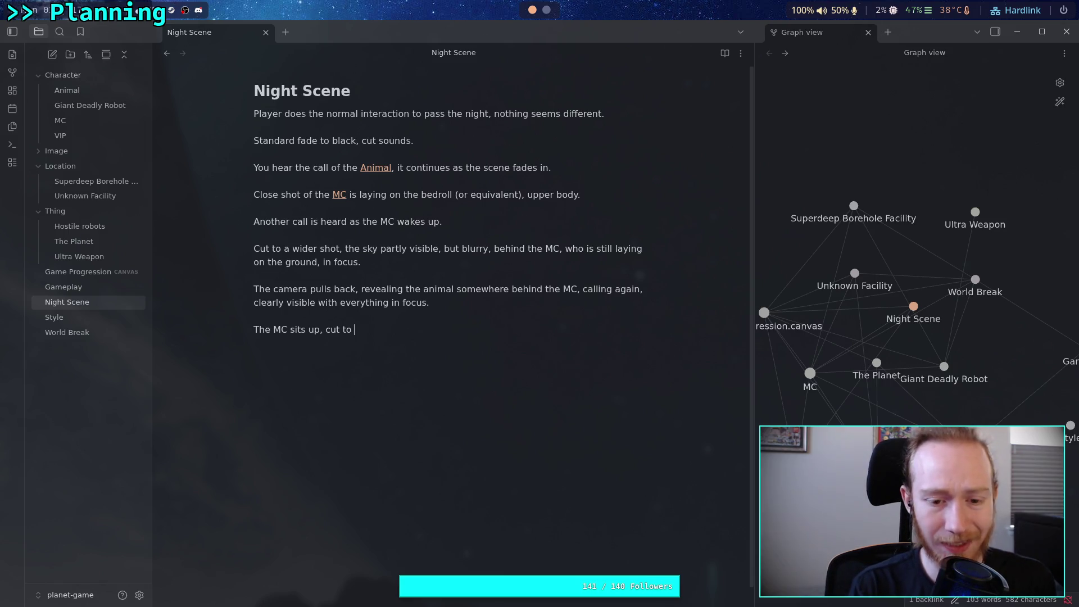
- Continue the last shot: the animal's other side, near the camera, fully detailed, as the MC turns to look
type("othe")
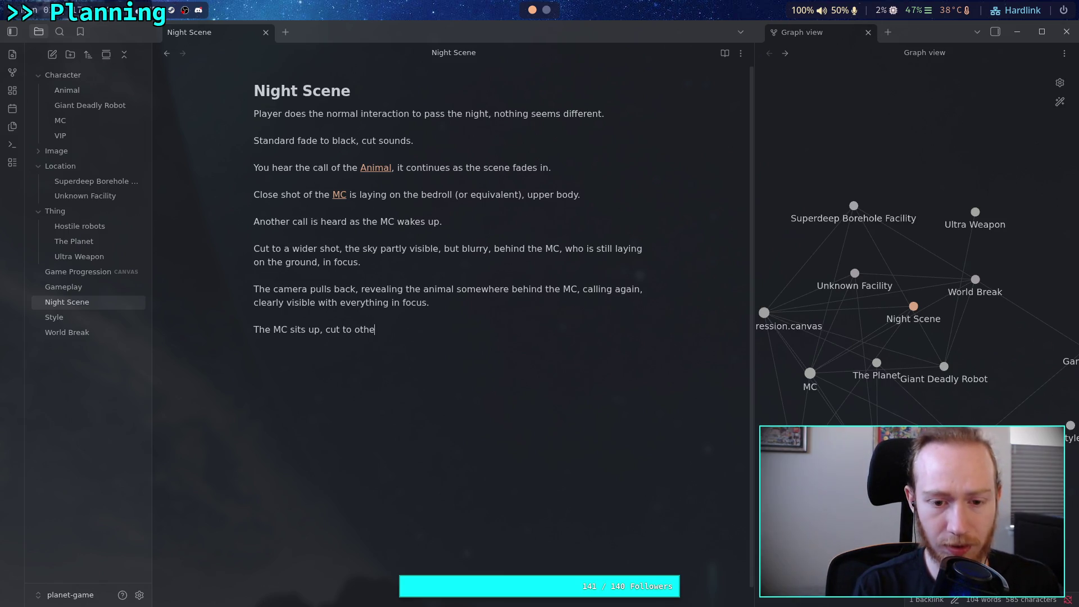
type("r side of the animal, ")
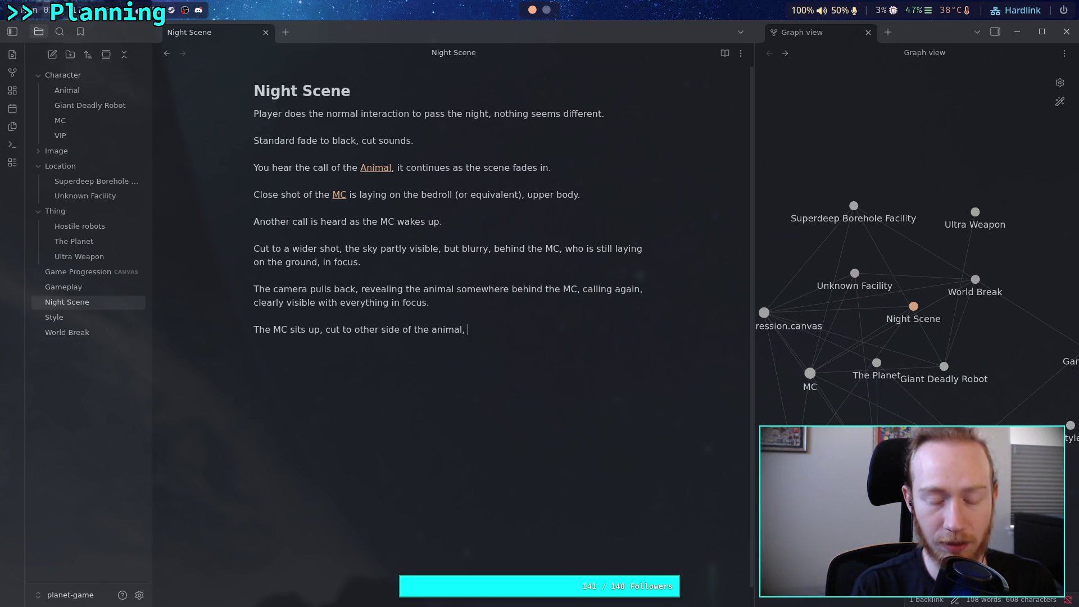
type("near the camera ")
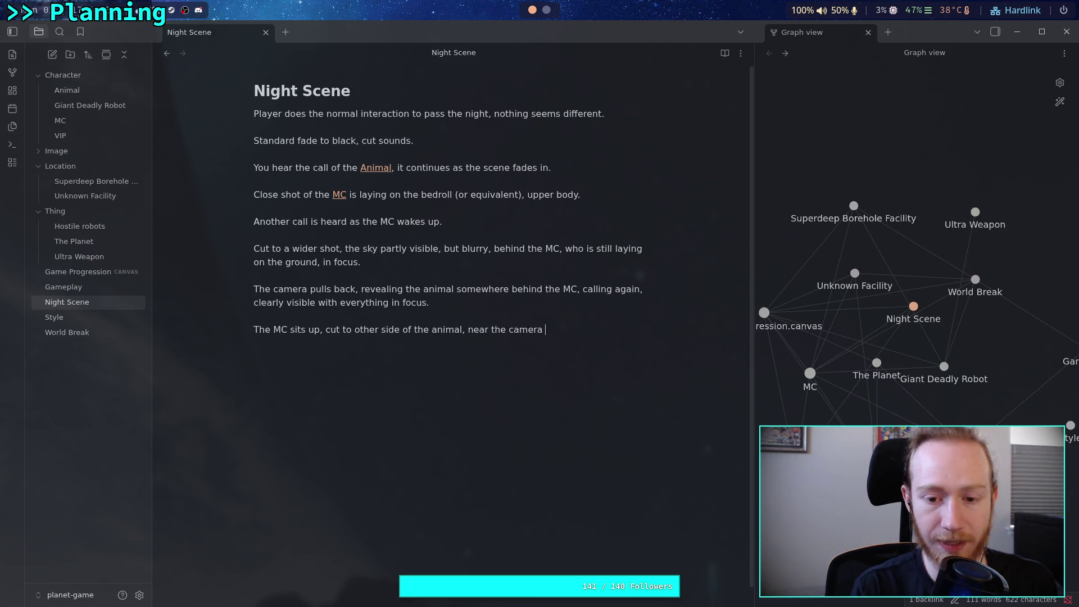
type("and ")
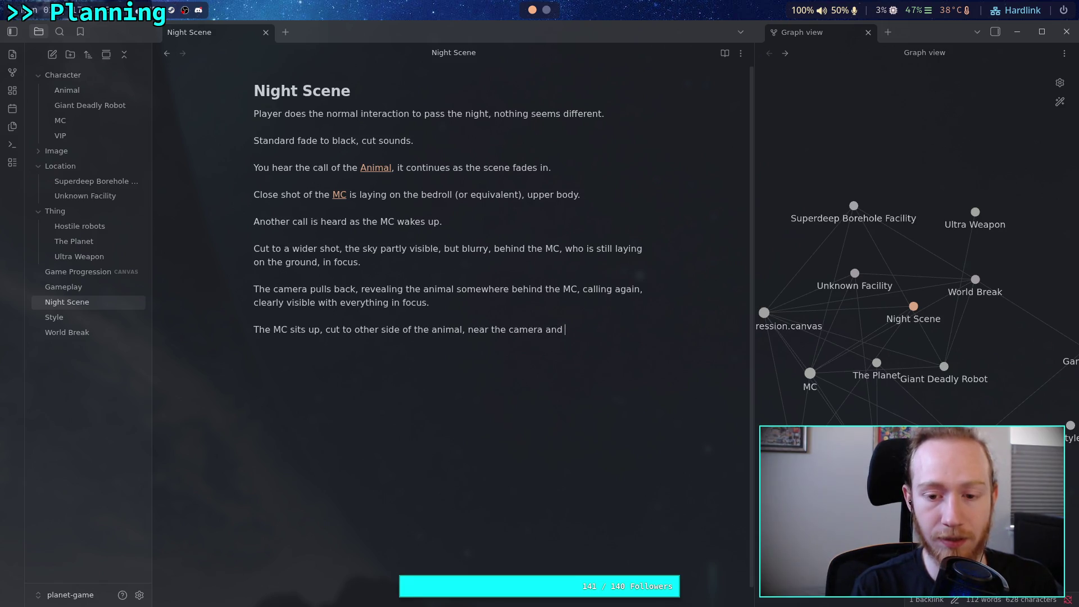
type("fully deta")
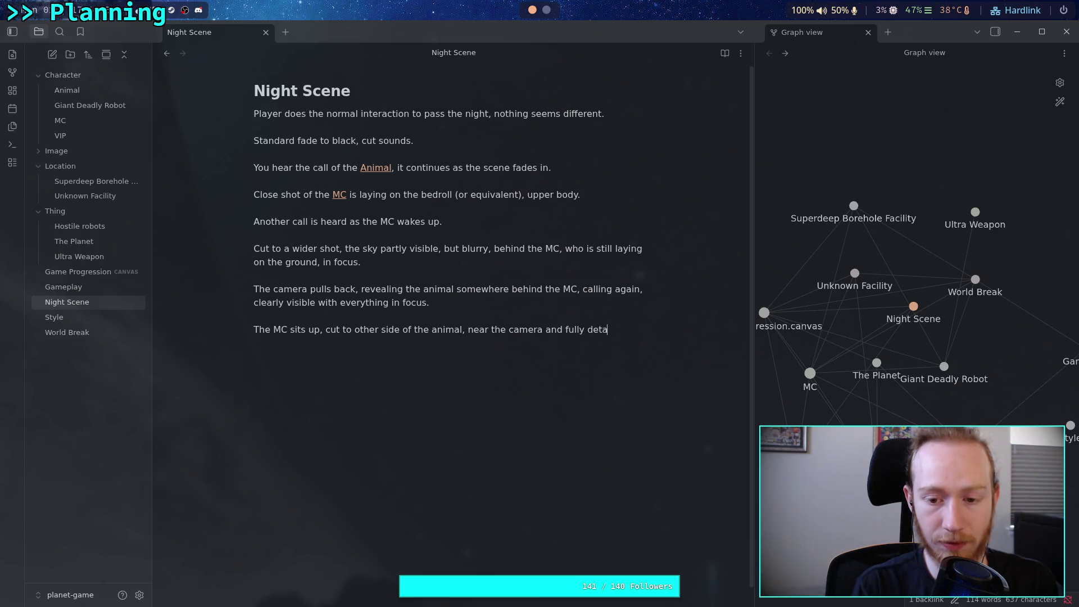
type("iled.")
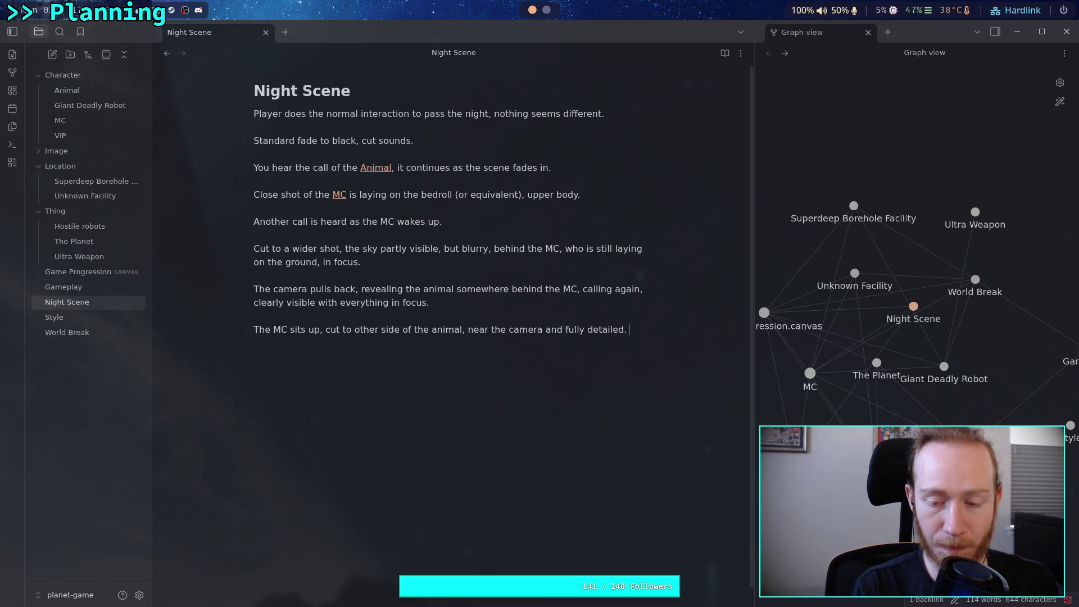
key("BackSpace")
type(", as ")
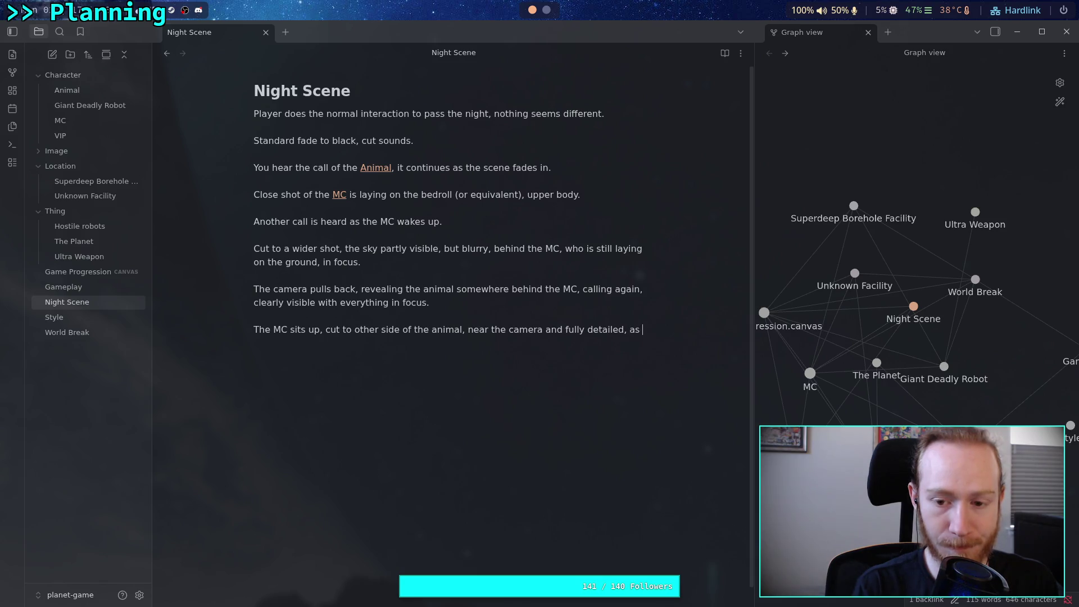
type("the MC turns ")
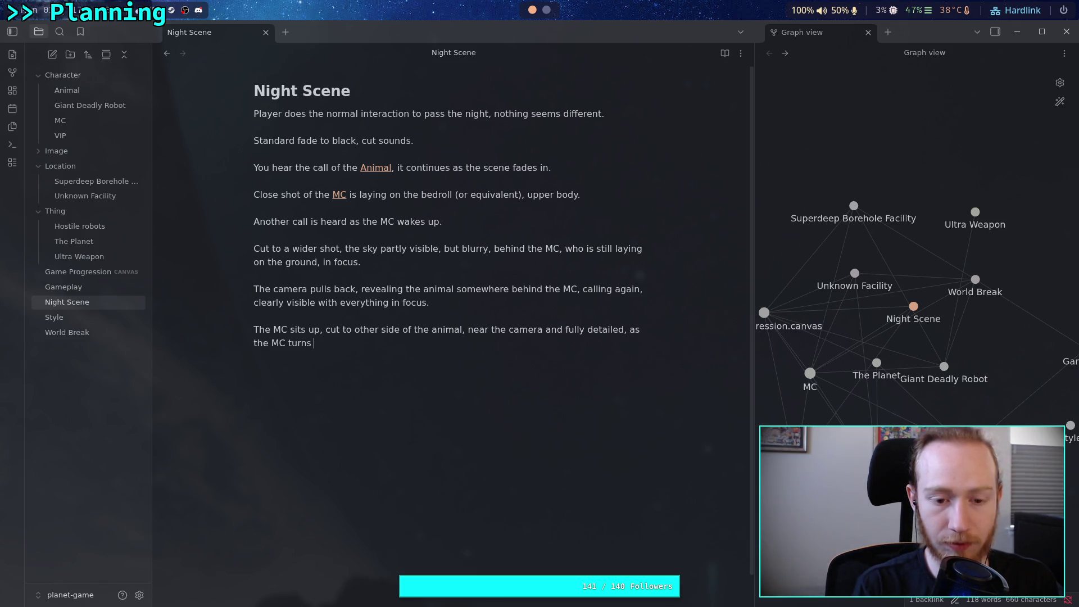
type("around to ")
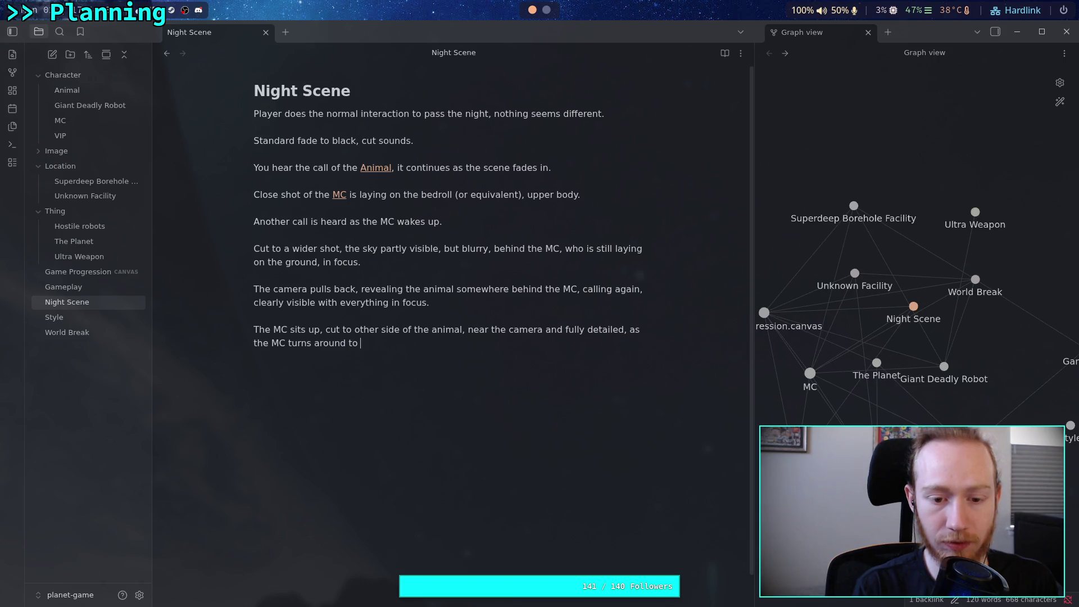
type("look at the animal.")
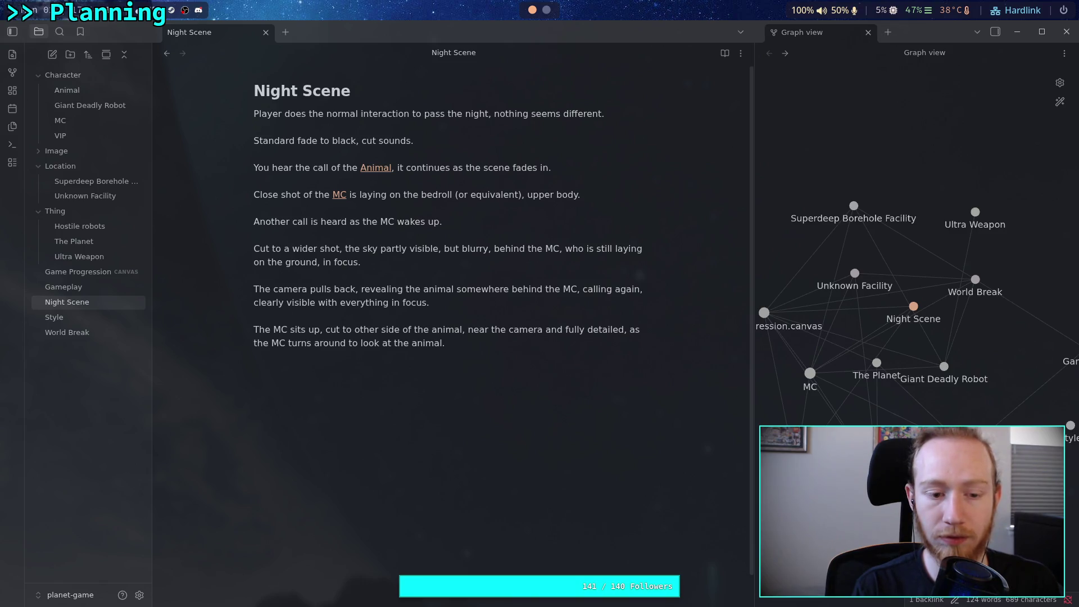
key("Return")
key("Return")
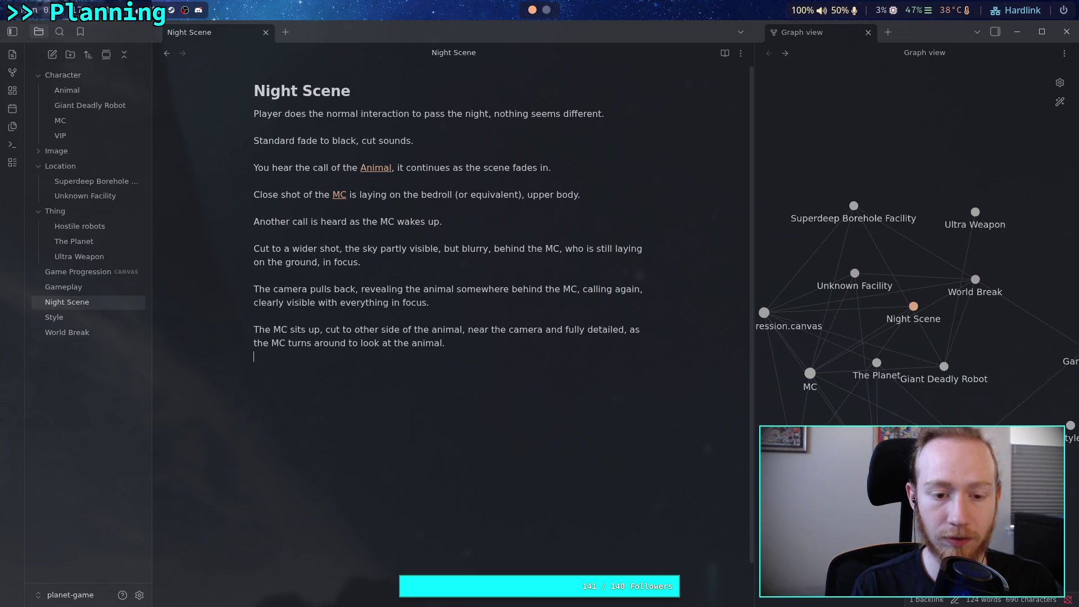
- Type 'Slowly zoom into the MC, keeping the animal visible and filling more of the shot', fixing typos
type("Slowly ")
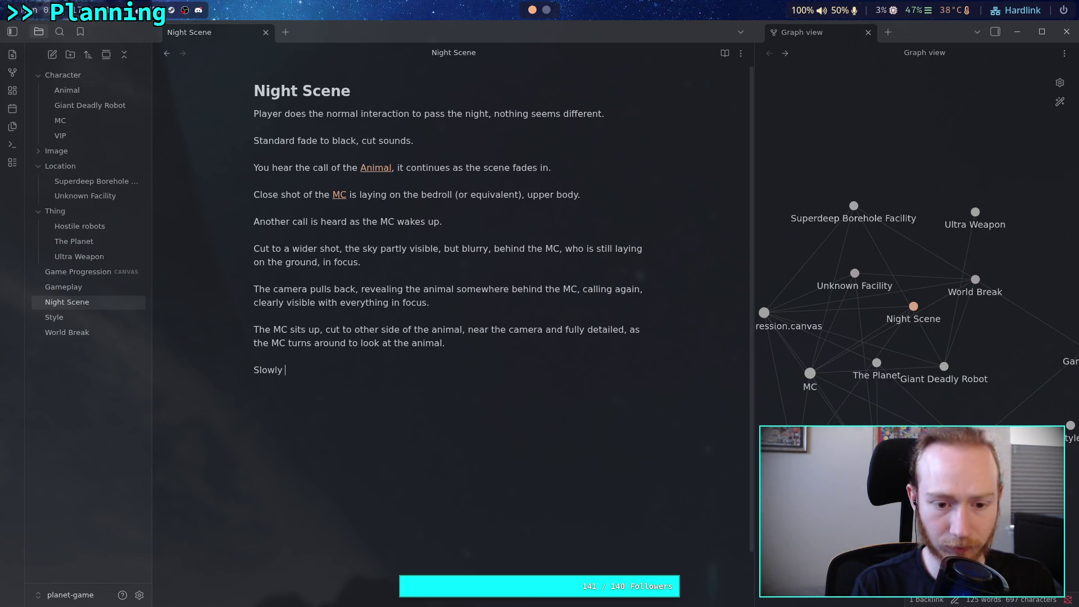
type("zoom into")
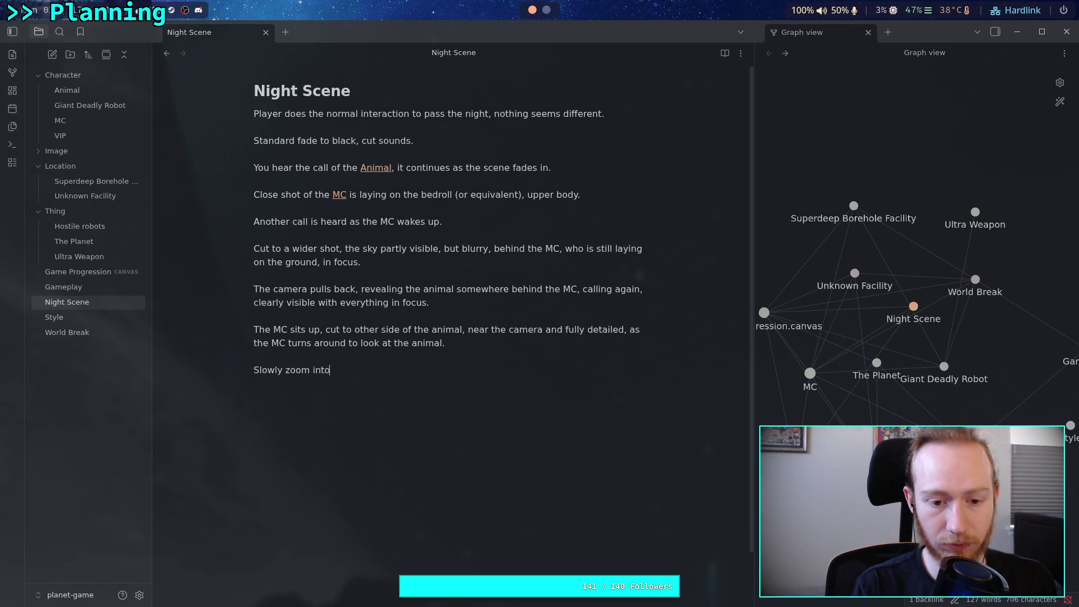
type(" the ")
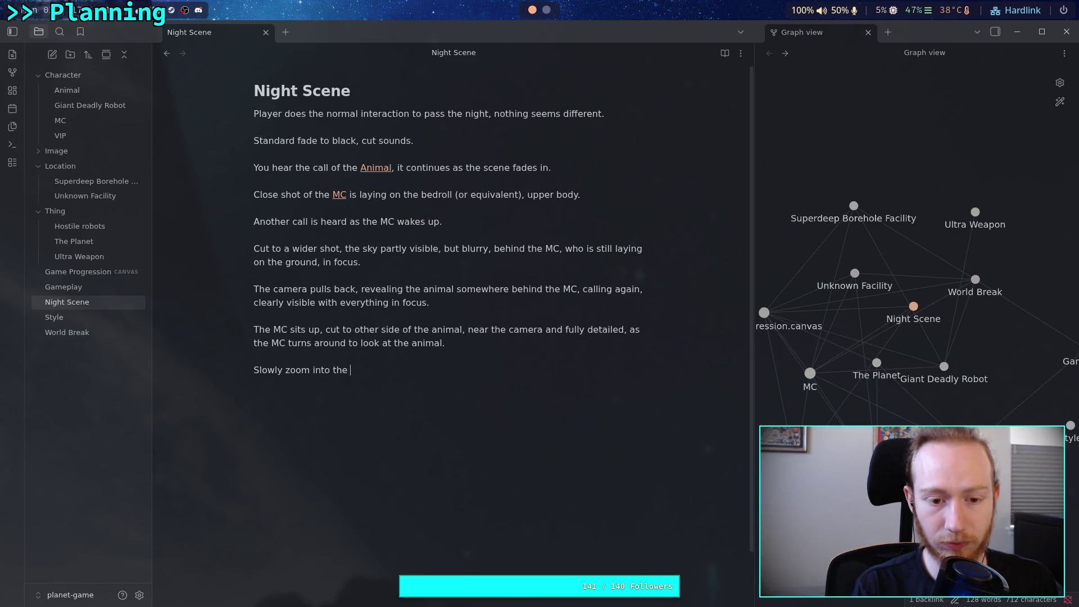
type("MC")
type(", kee")
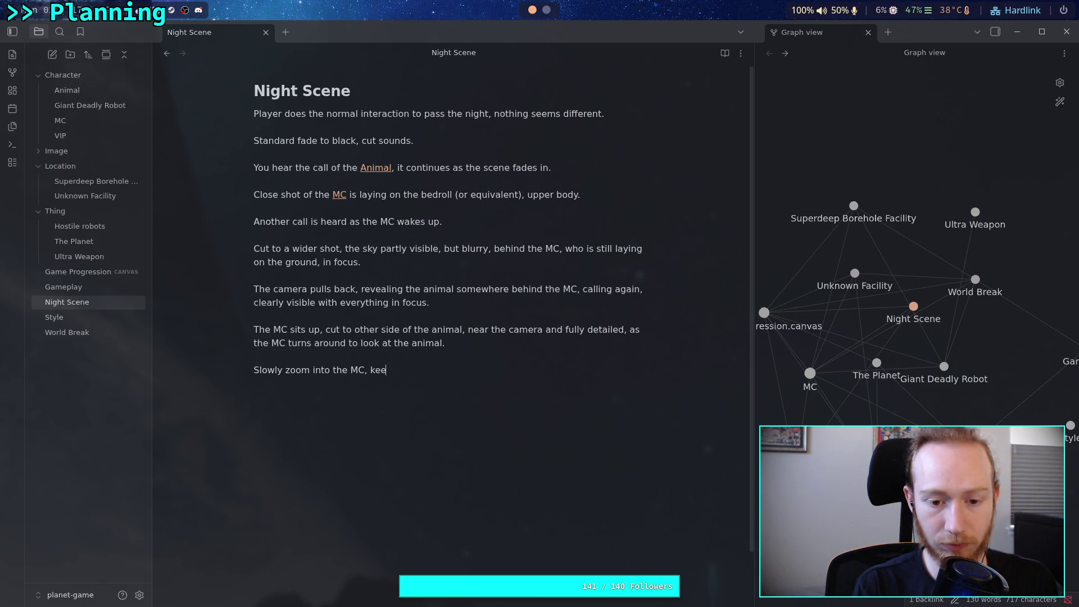
type("ing thi")
key("BackSpace")
key("BackSpace")
key("BackSpace")
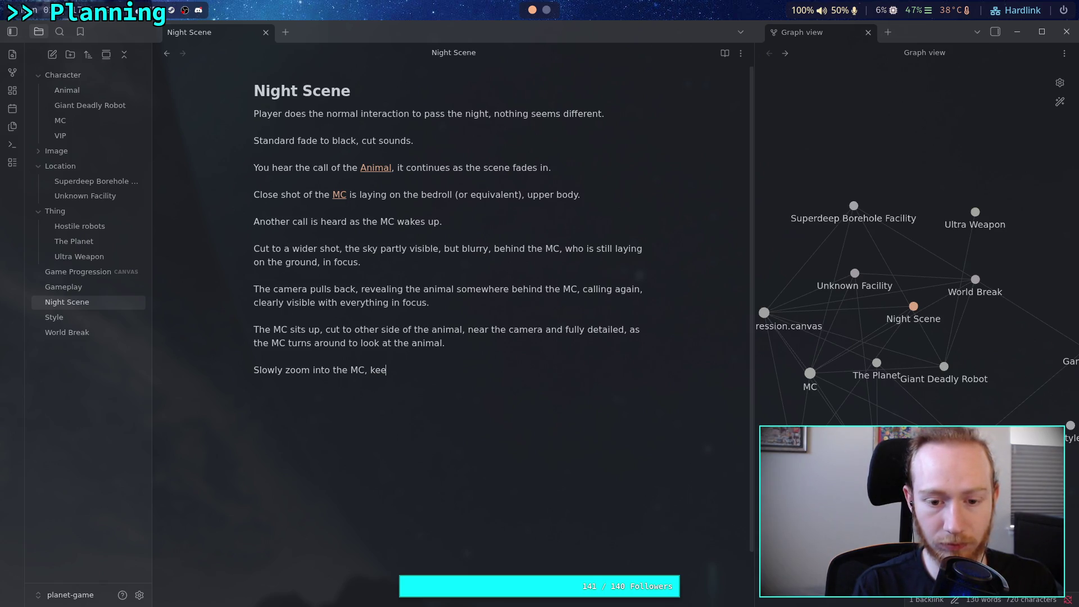
type("ping the anima")
type("l visible")
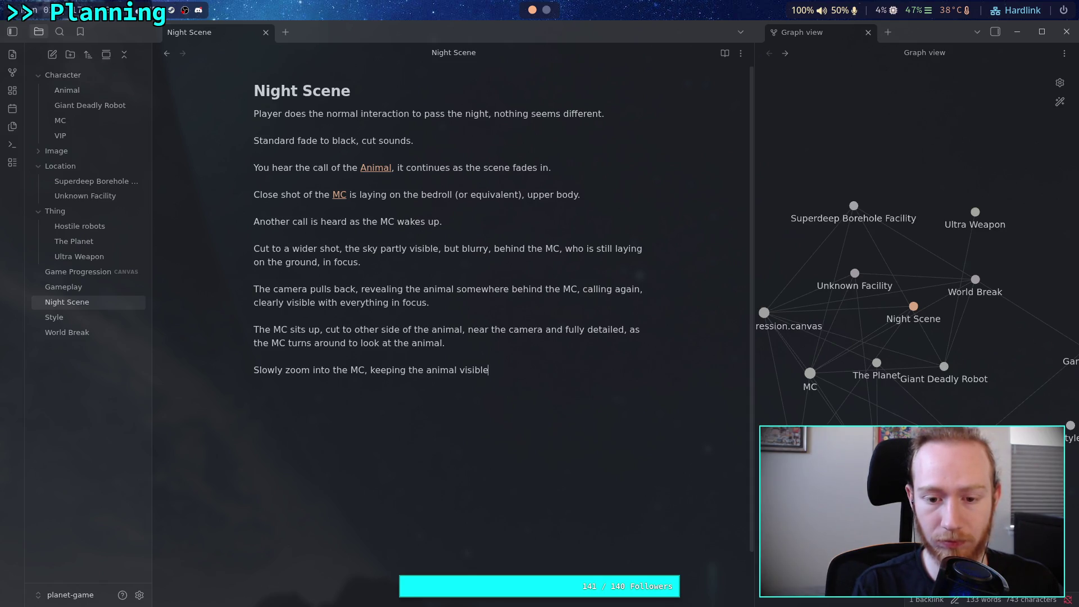
type("and closer ")
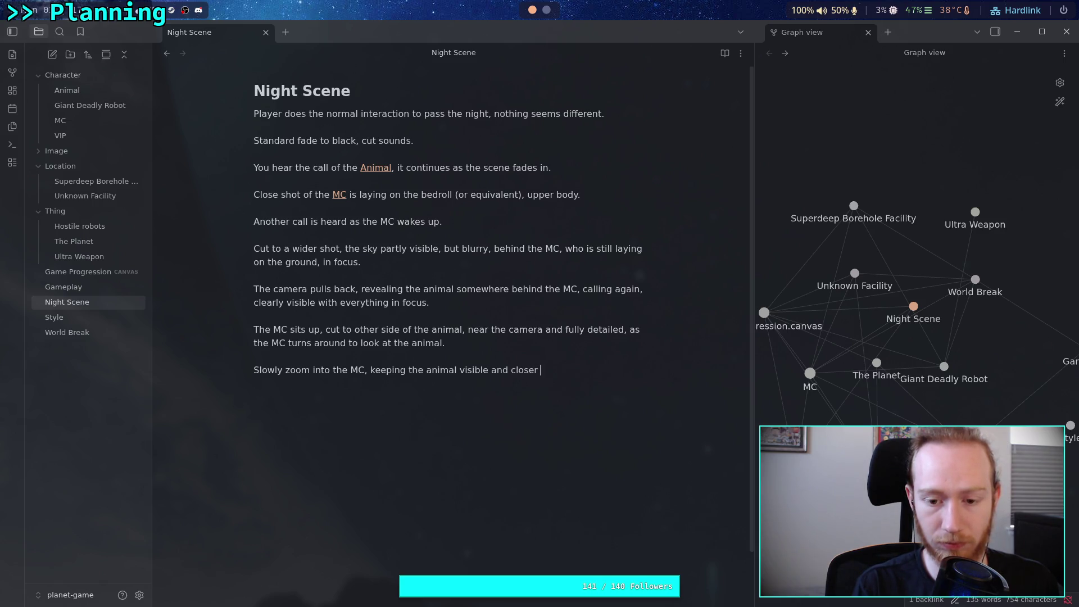
key("BackSpace")
key("BackSpace")
key("BackSpace")
key("BackSpace")
key("BackSpace")
key("BackSpace")
key("BackSpace")
type("getting ")
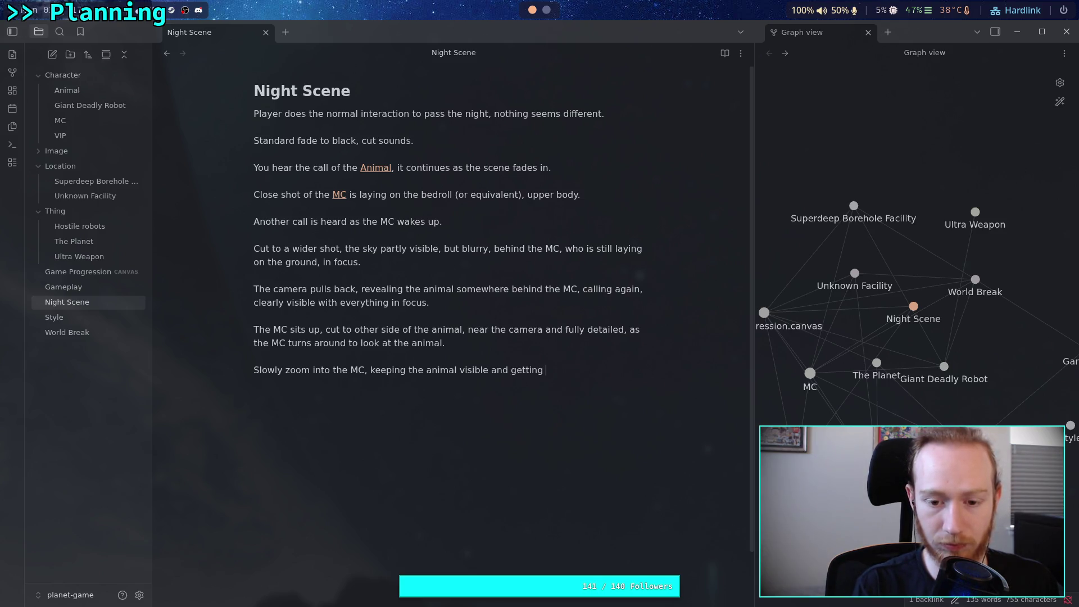
key("BackSpace")
key("BackSpace")
key("BackSpace")
key("BackSpace")
key("BackSpace")
key("BackSpace")
key("BackSpace")
key("BackSpace")
type("ful")
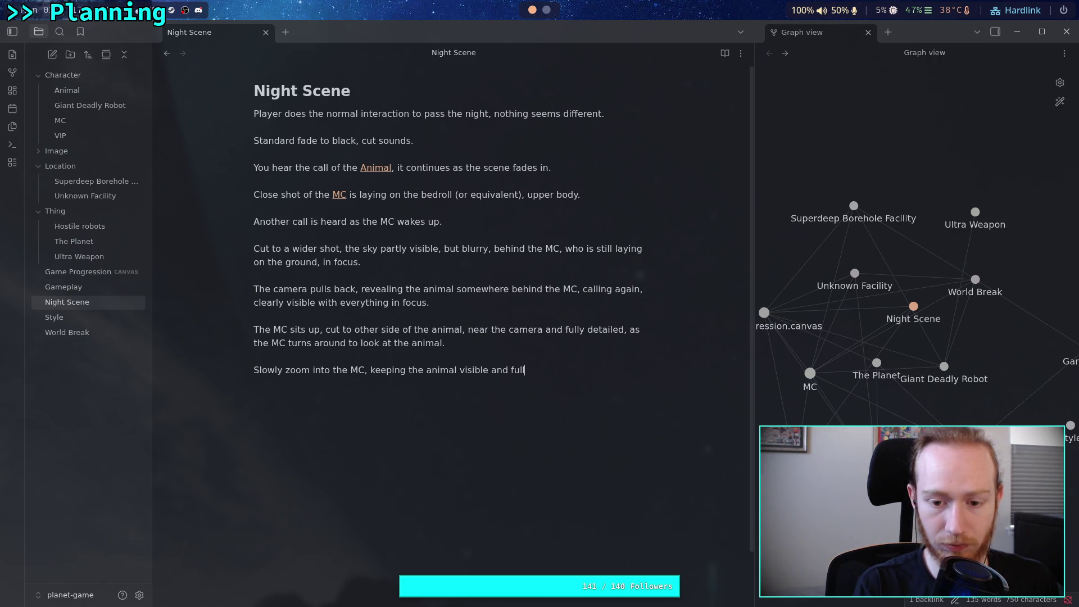
key("BackSpace")
key("BackSpace")
type("illing mo")
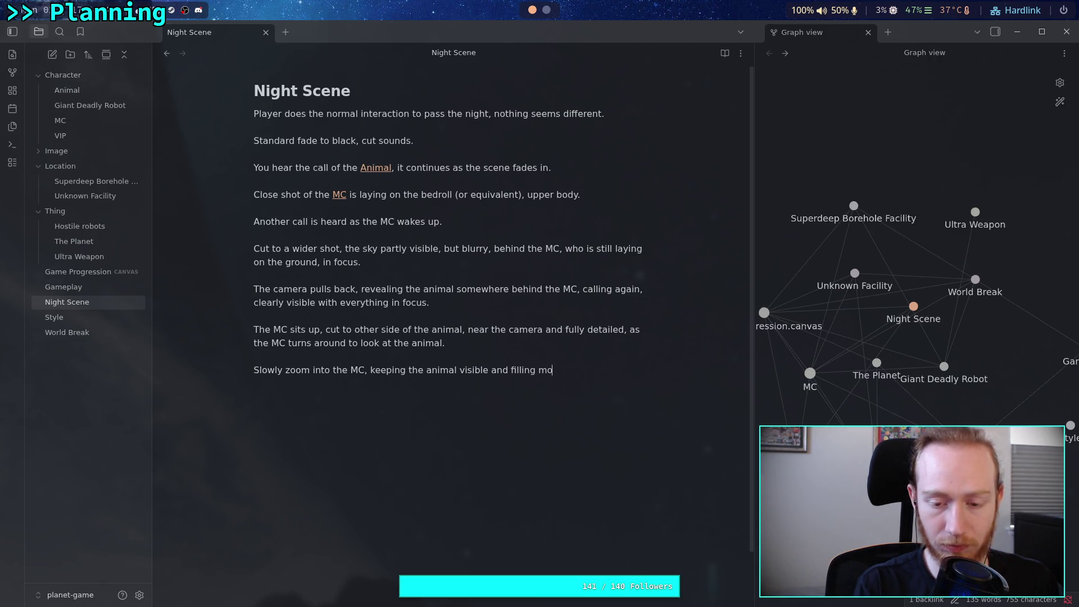
type("re of the shot.")
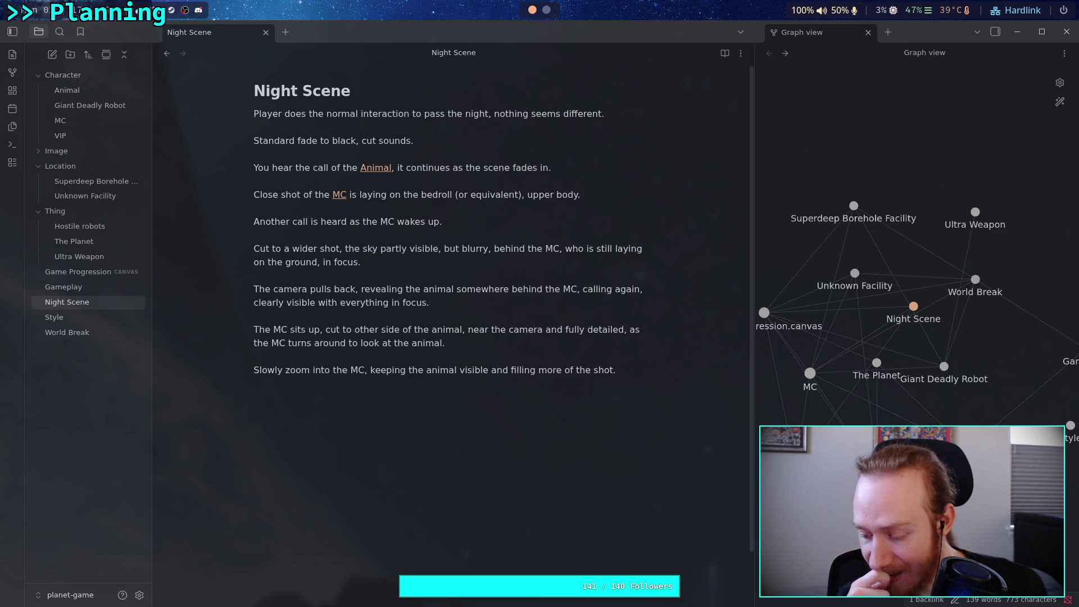
- Start a new line below the finished zoom paragraph
key("Return")
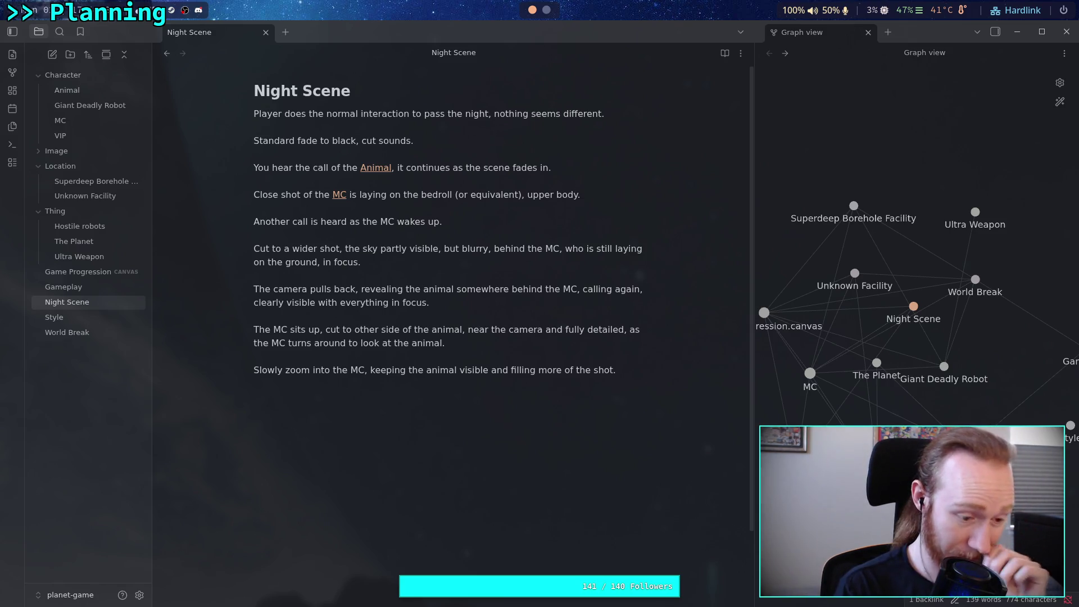
- Add the line 'The MC lays back down, now facing the animal while it calls.'
type("The ")
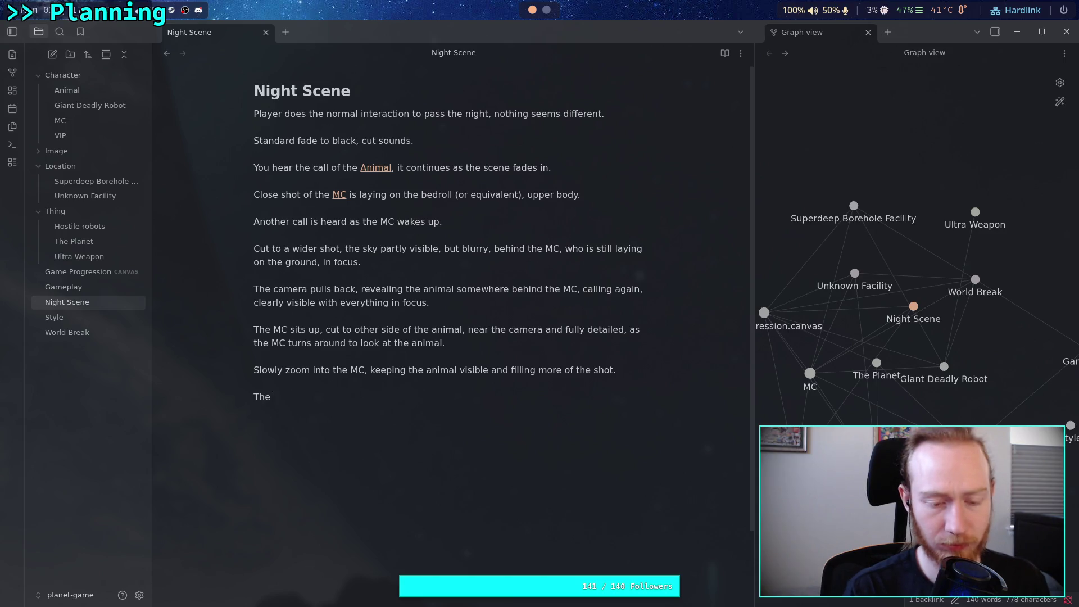
type("MC lays ")
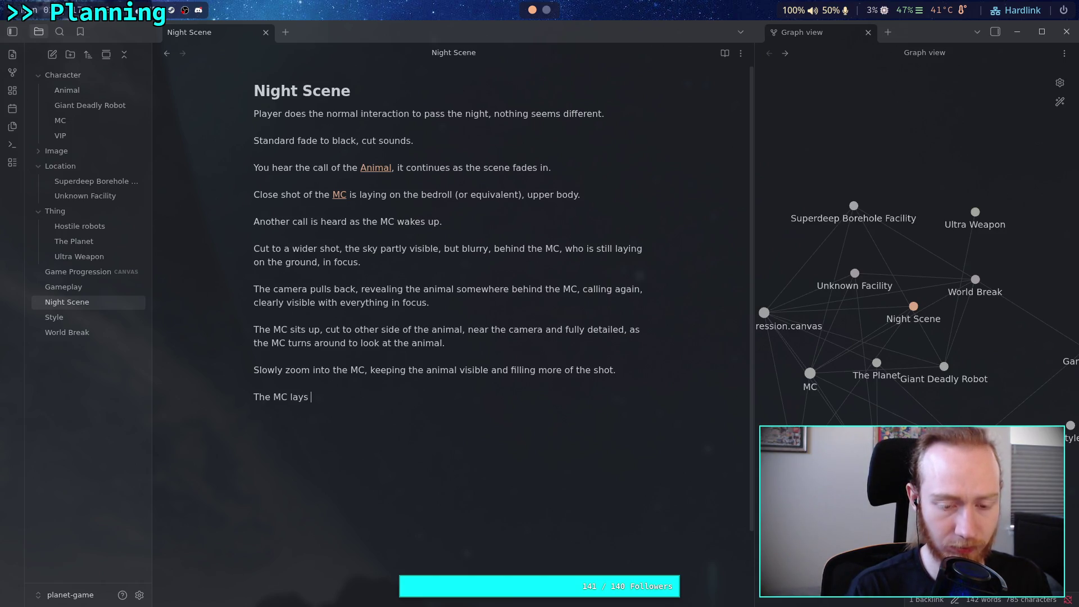
type("back down")
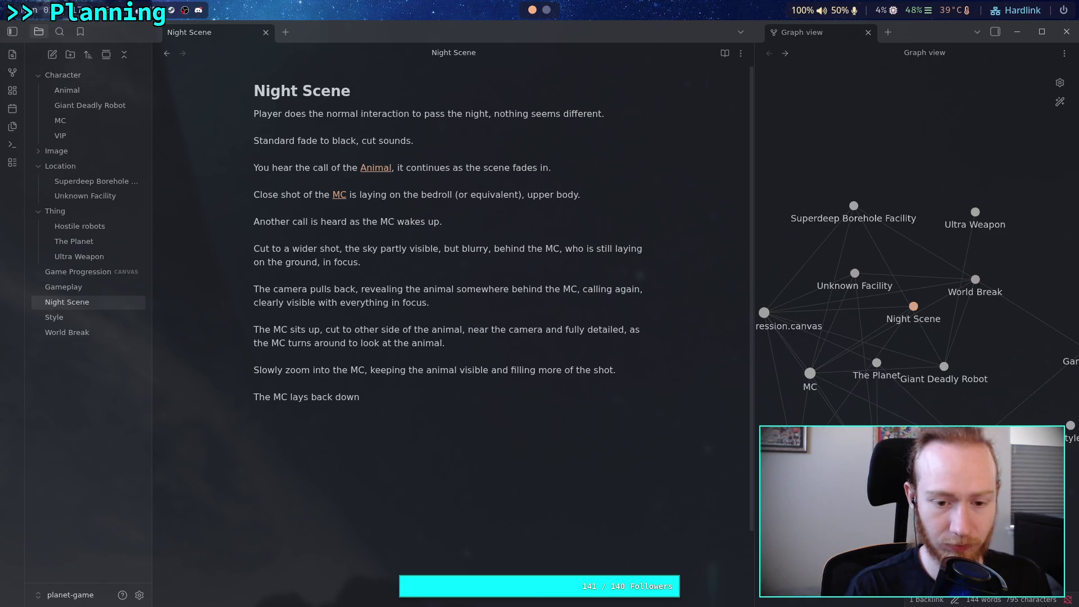
type(", now fack")
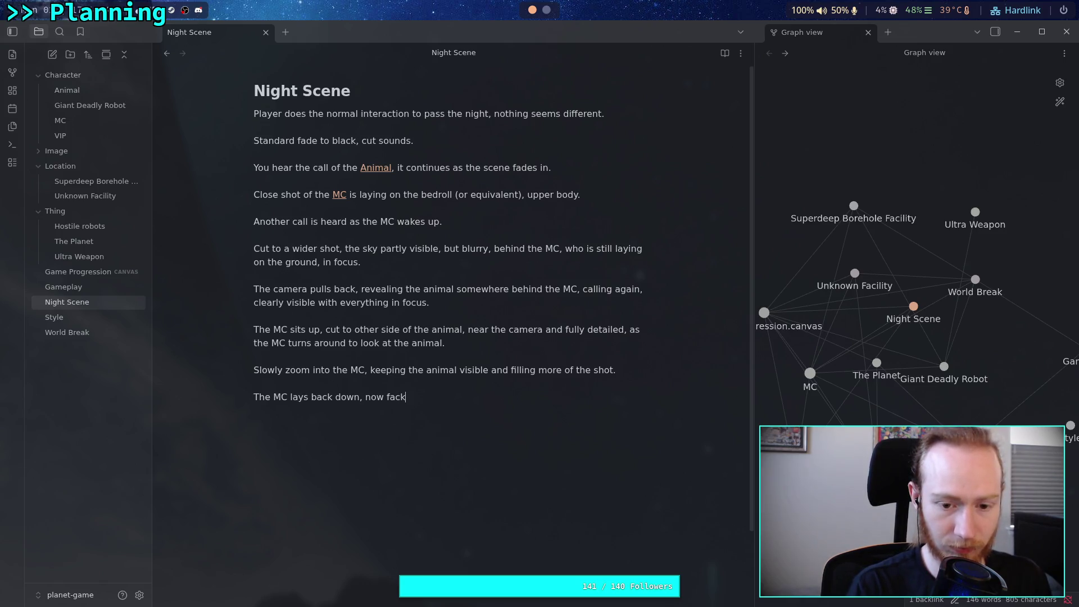
key("BackSpace")
type("ing ")
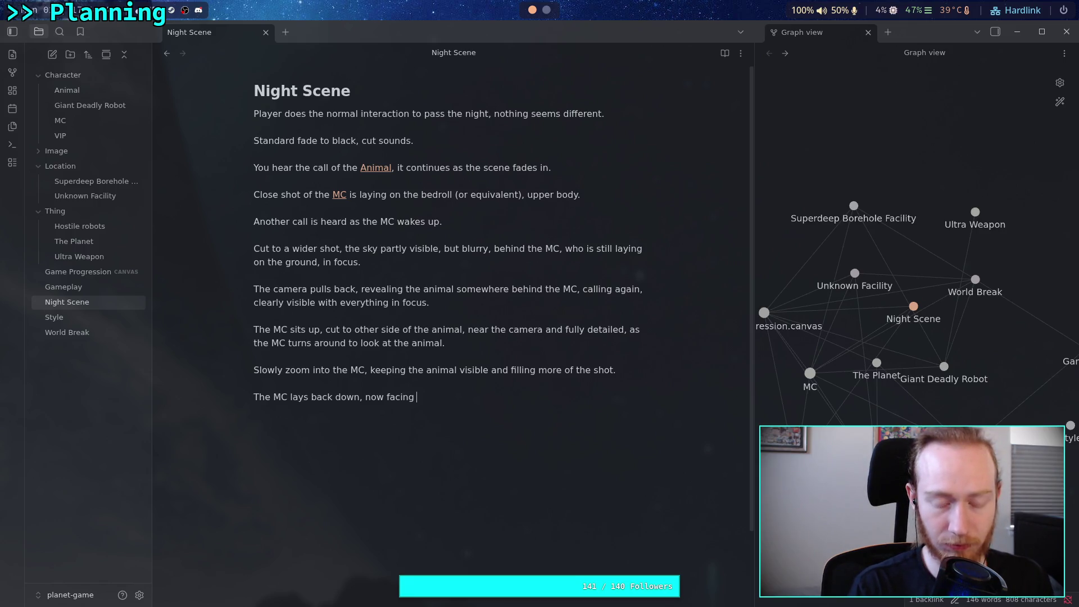
type("the anmi")
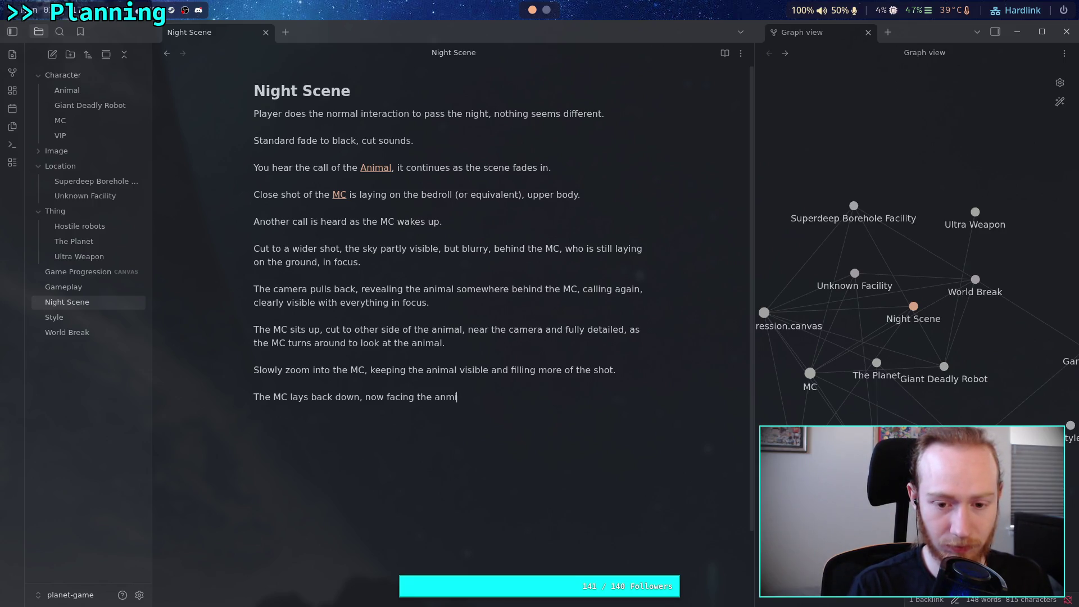
key("BackSpace")
key("BackSpace")
type("imal")
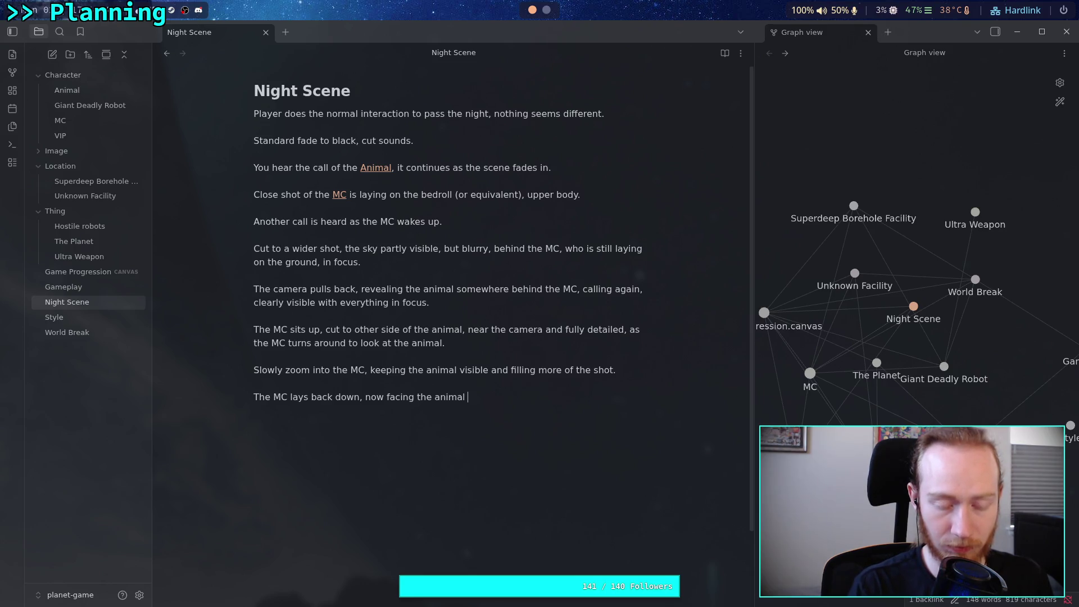
type("while it cal")
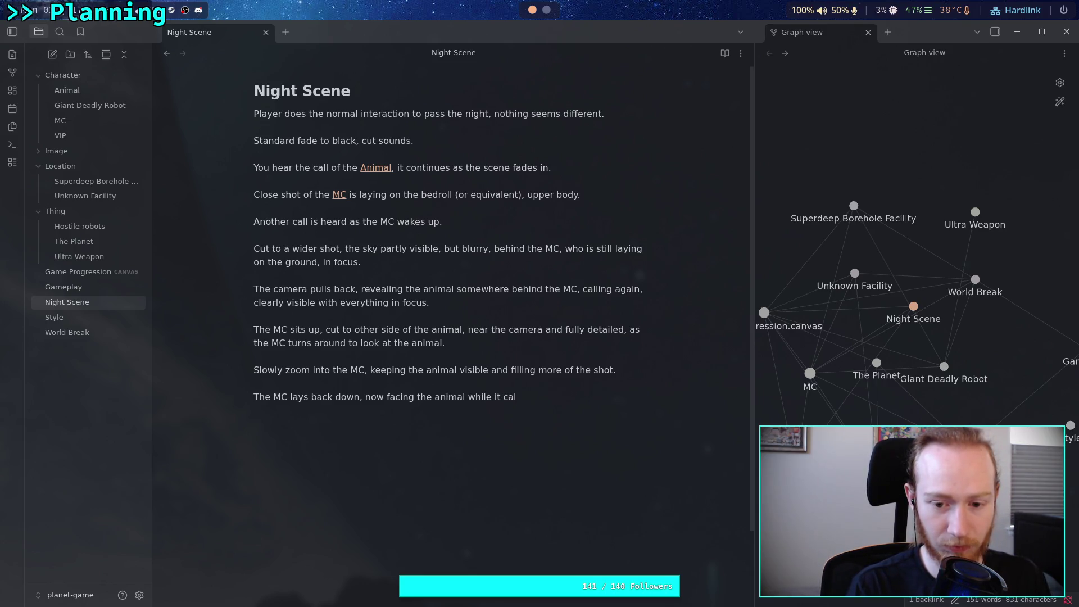
type("ls ")
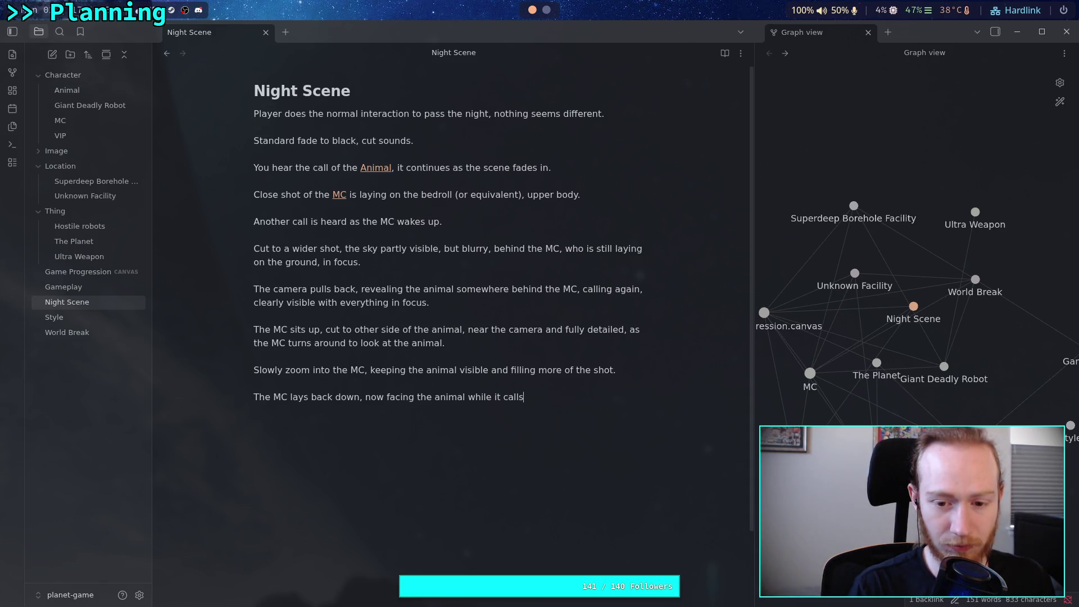
type(".")
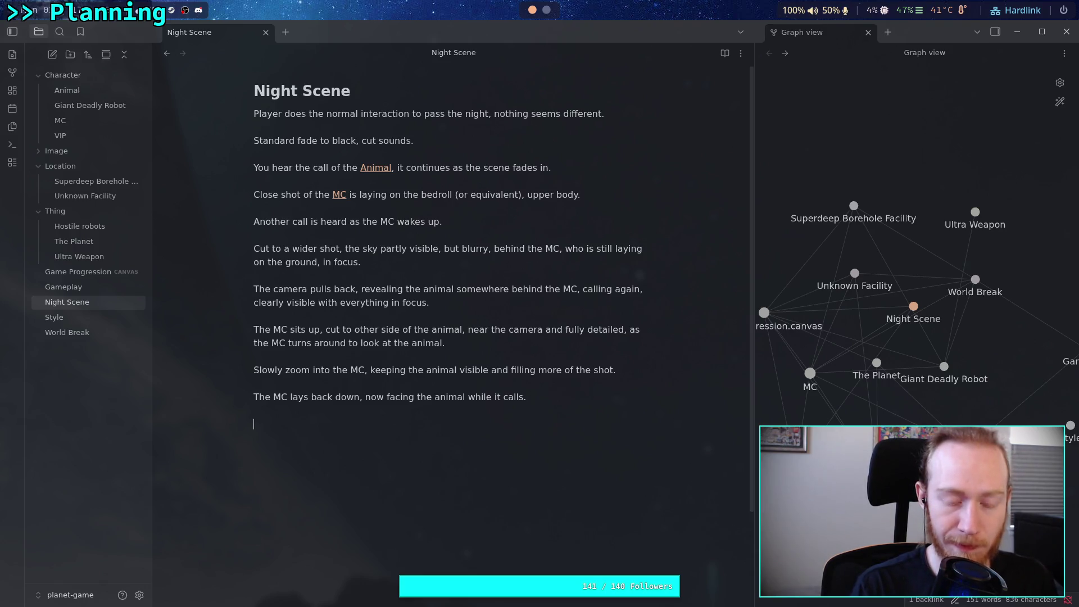
- Begin a strikethrough line with '~~', discarding the started 'Cut to' words
type("Cut to")
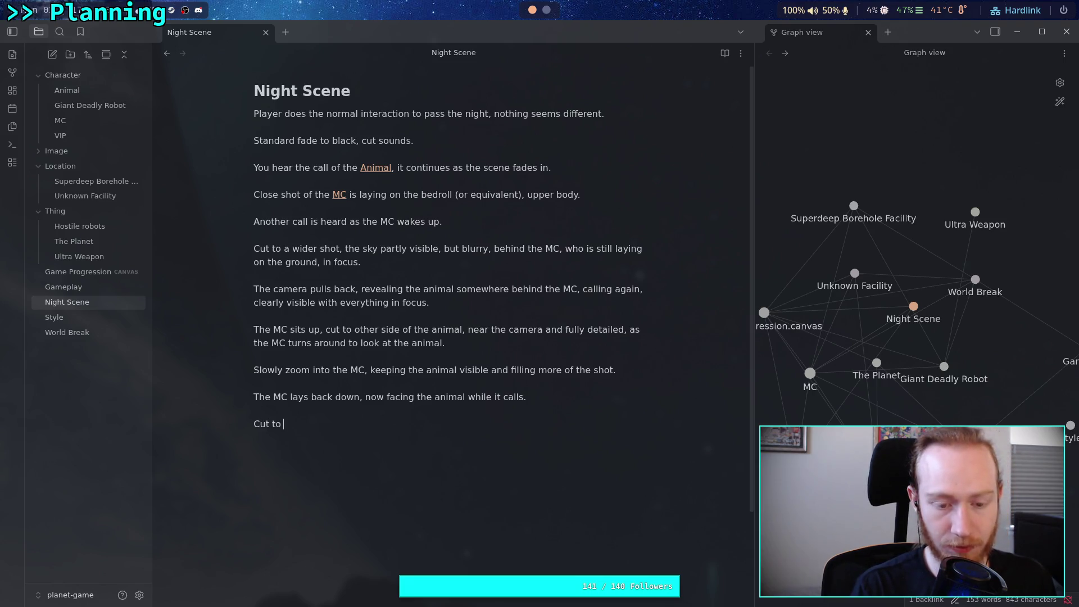
key("ctrl+BackSpace")
key("ctrl+BackSpace")
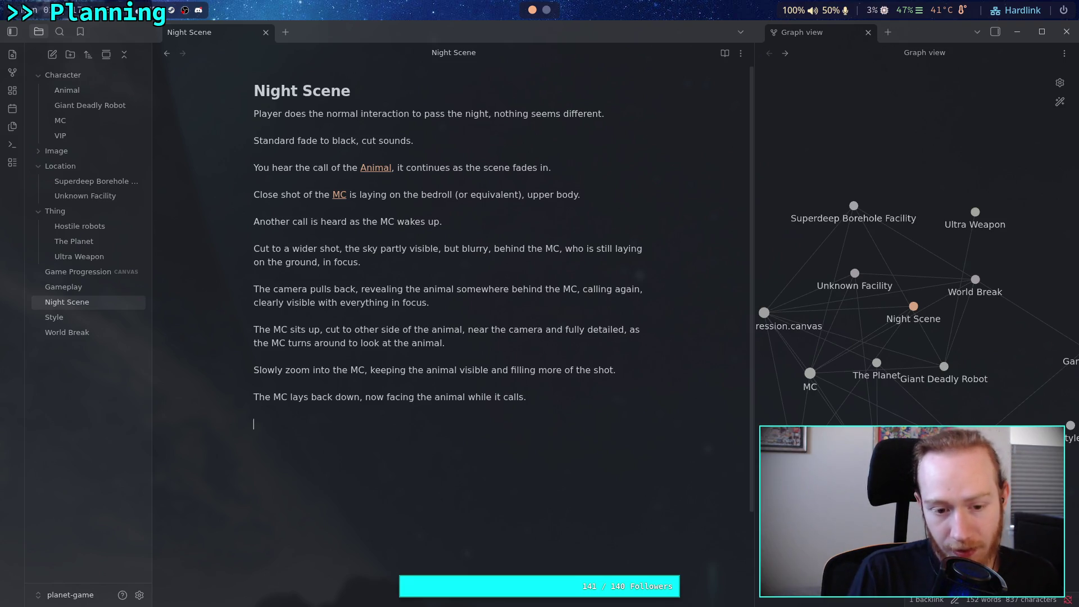
type("~~")
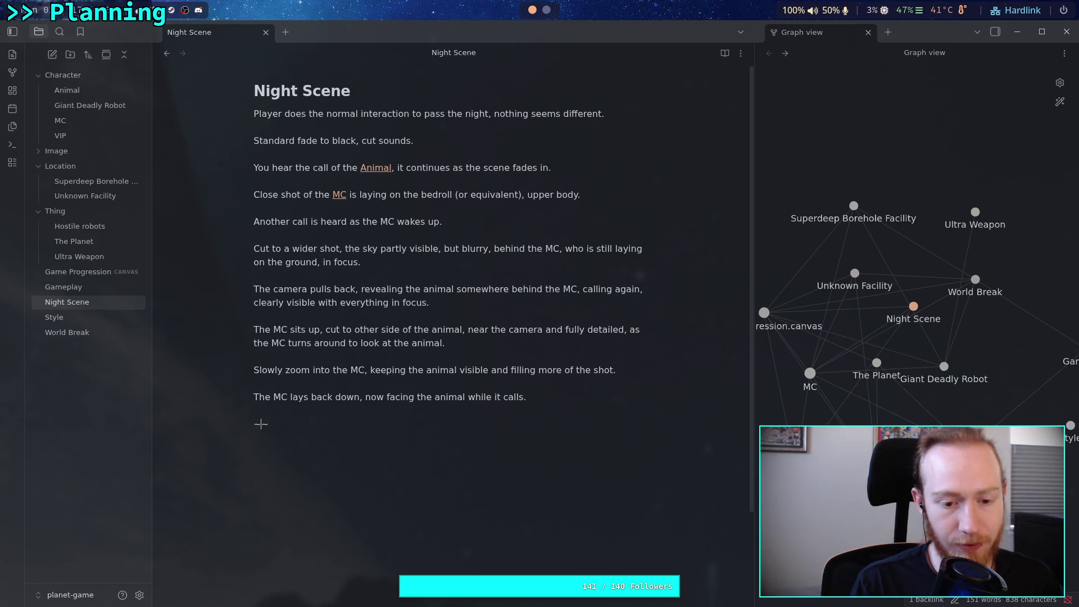
type("C")
key("BackSpace")
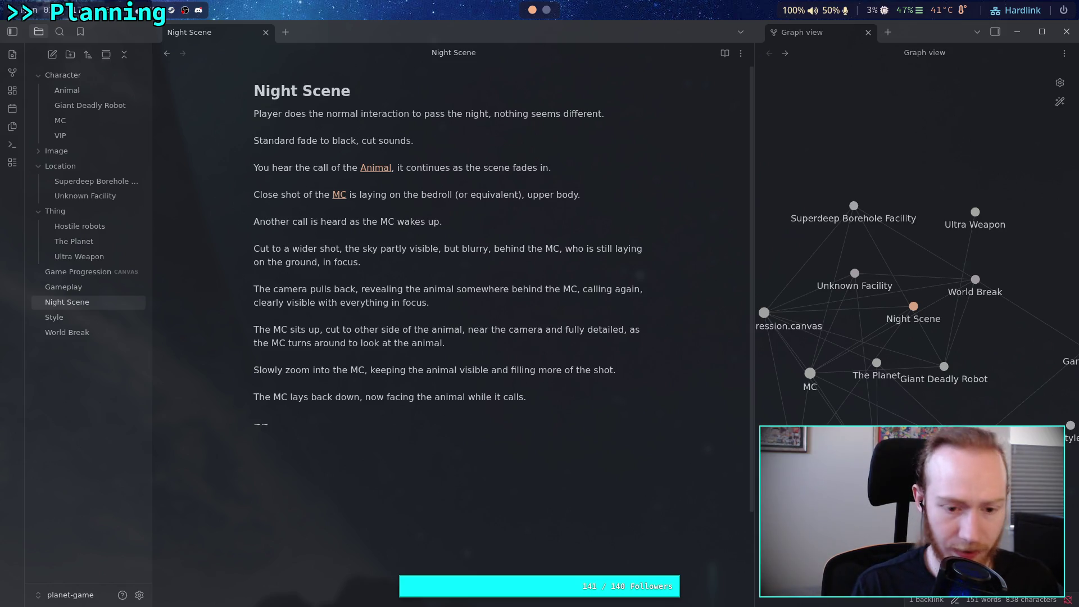
- Write the struck-through shot 'Cut to close up of the visor of the MC, reflecting the animal calling behind the camera'
type("~")
key("BackSpace")
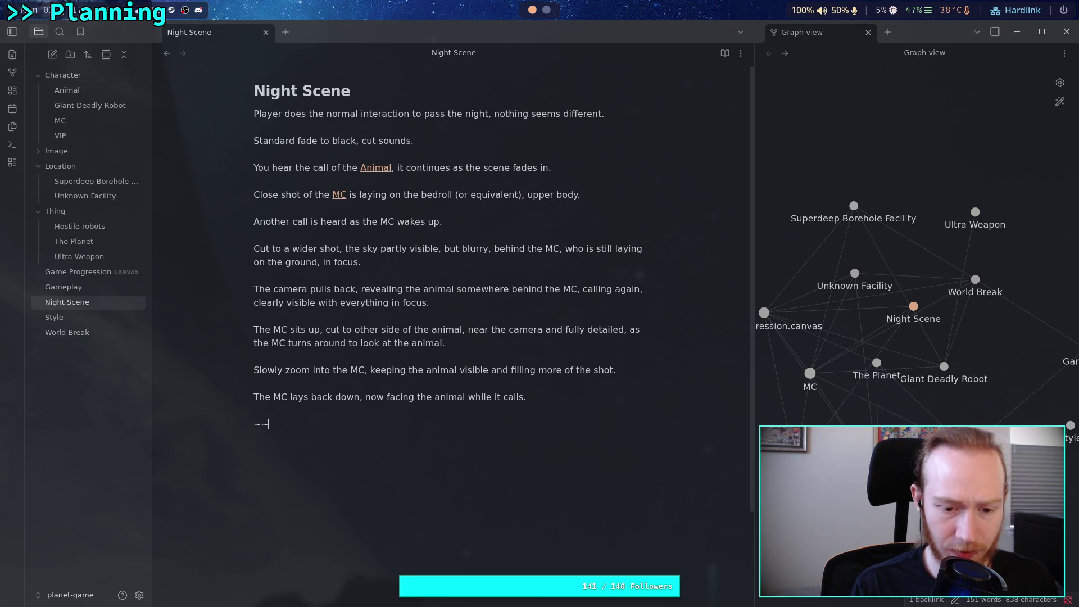
type("c~~")
type("Cut")
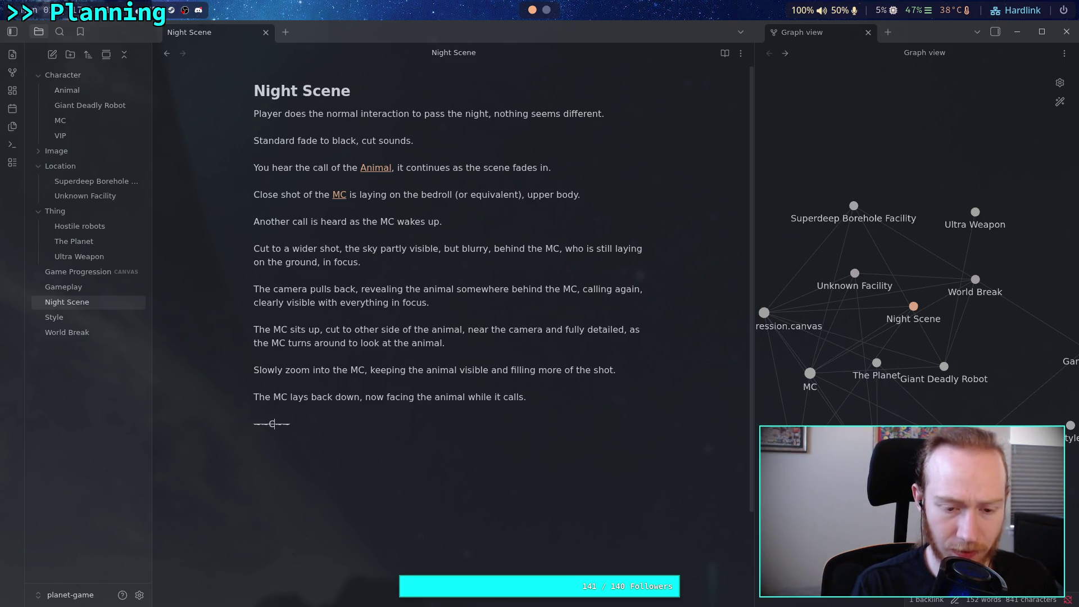
type(" to n")
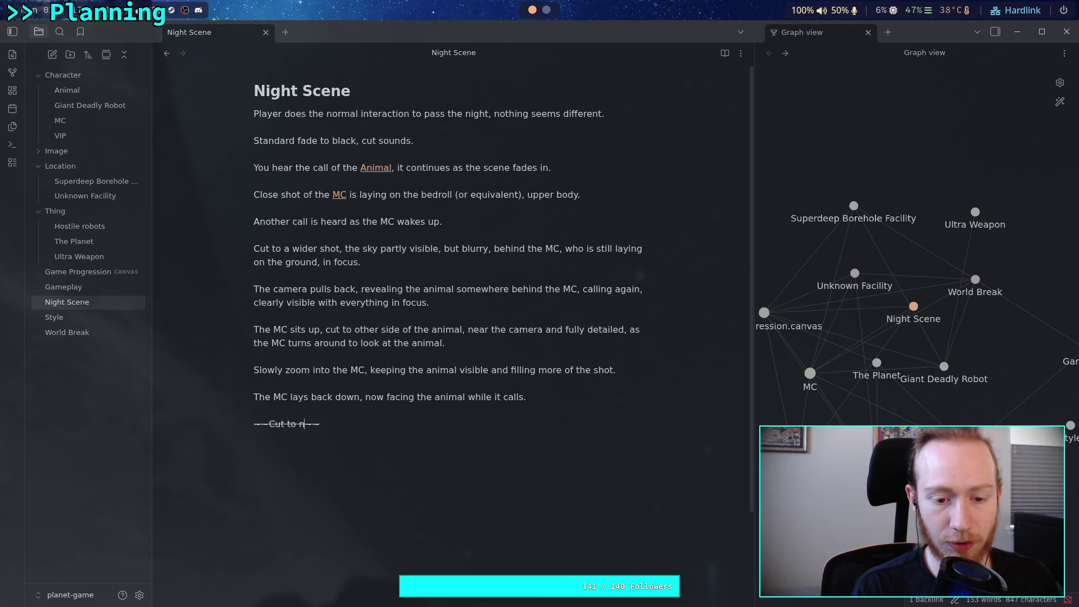
type(" close up o")
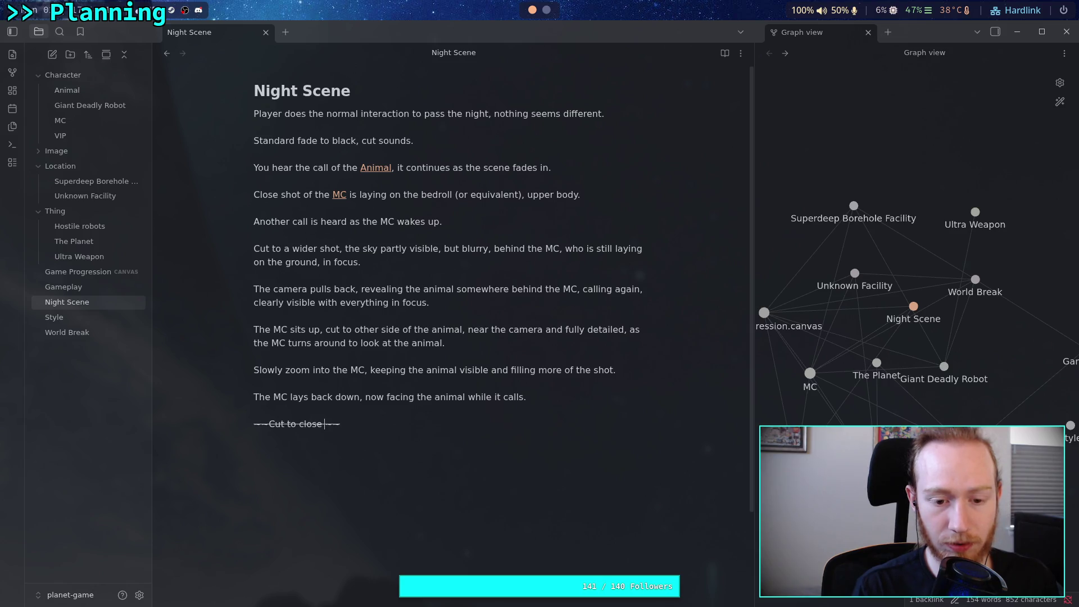
type("f the viser")
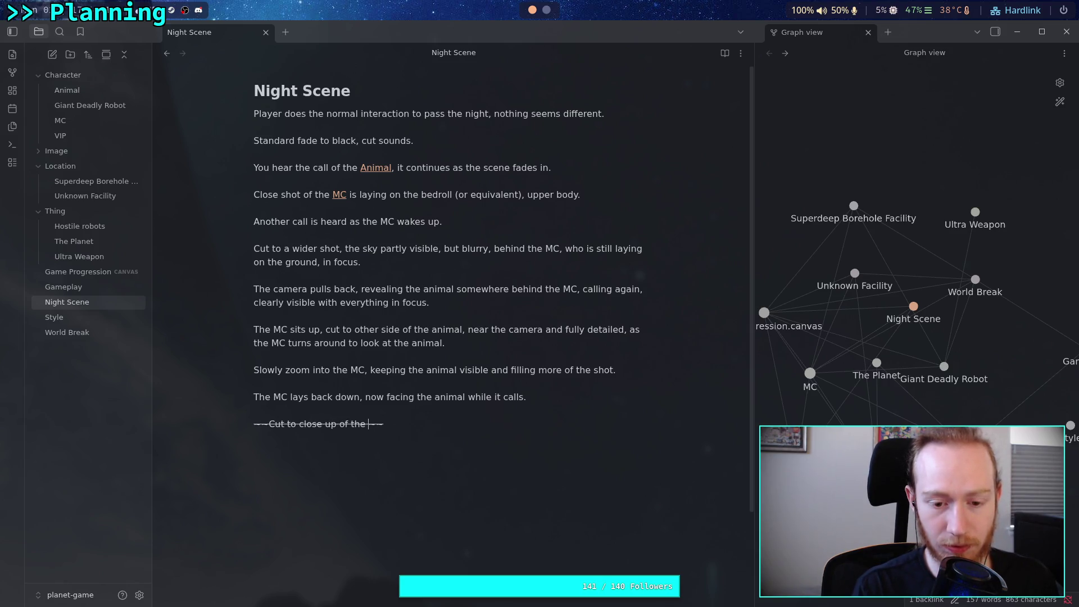
key("BackSpace")
key("BackSpace")
type("or of the MC")
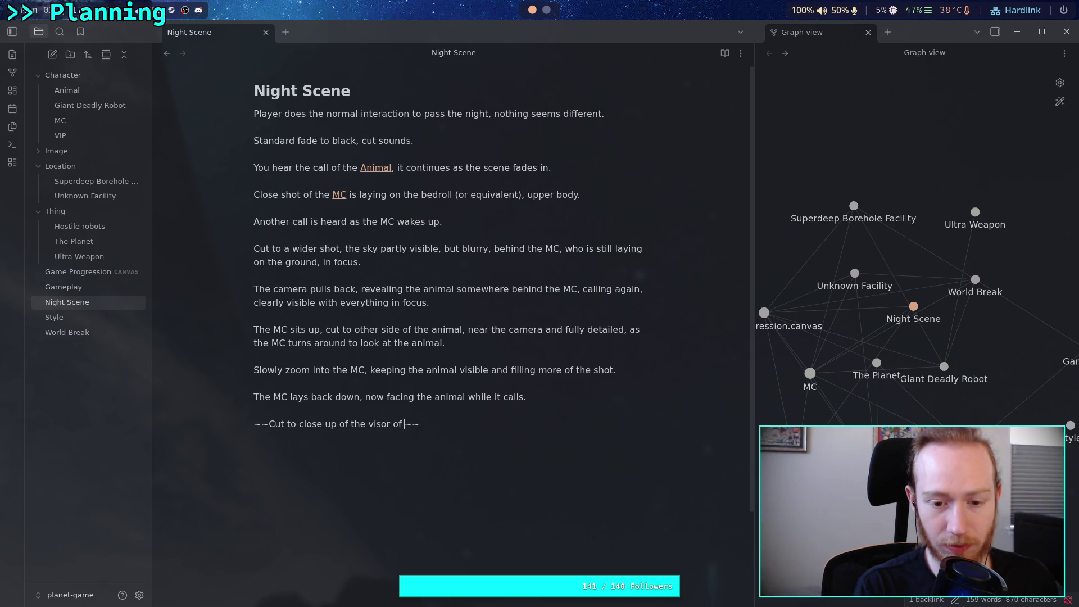
type(", reflecting ")
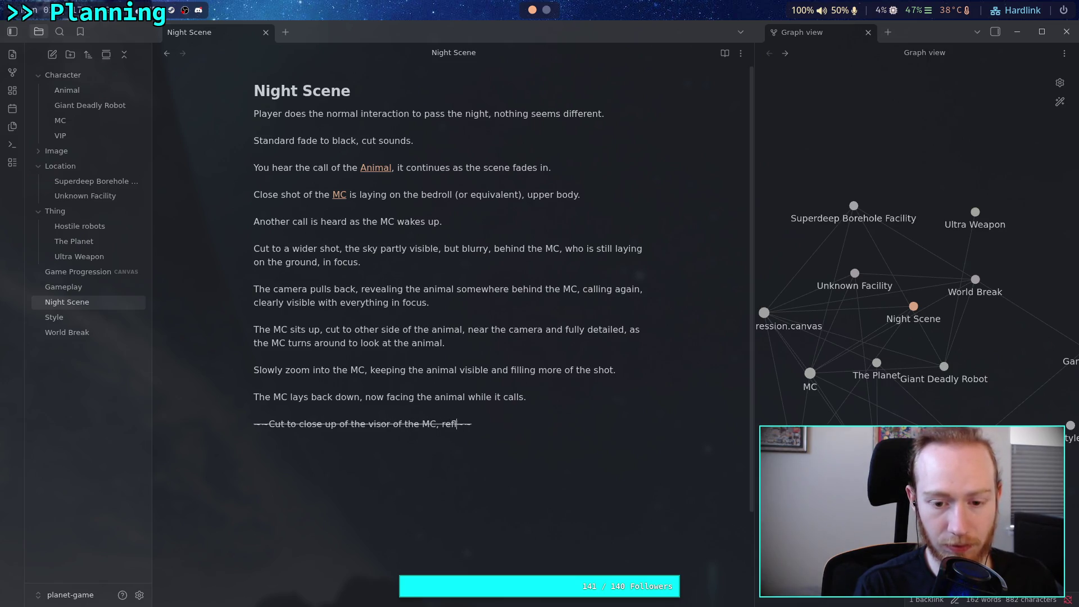
type("the scene of th")
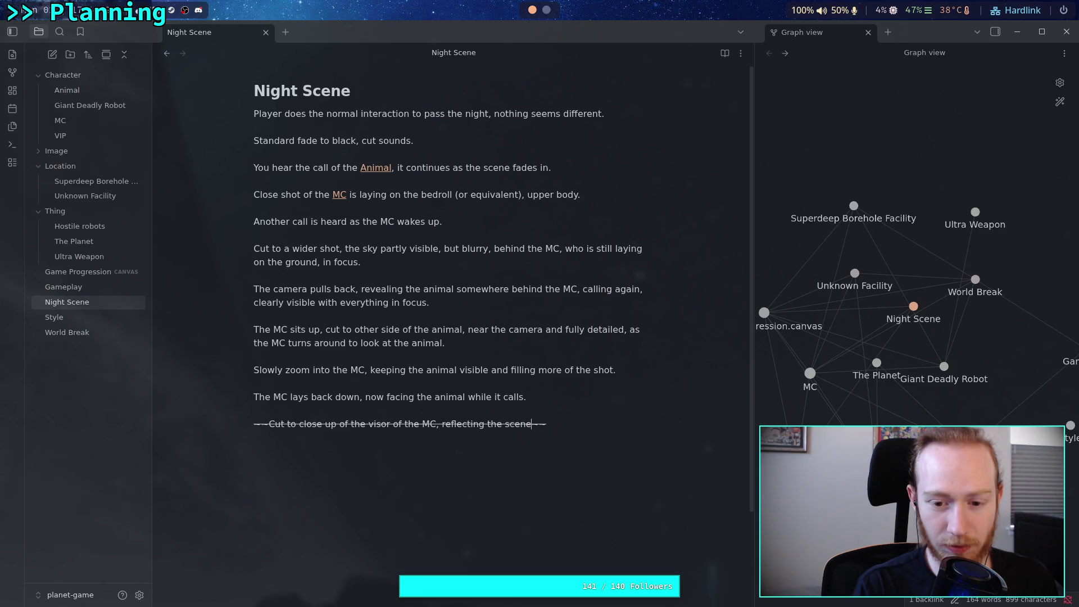
type("e animal a")
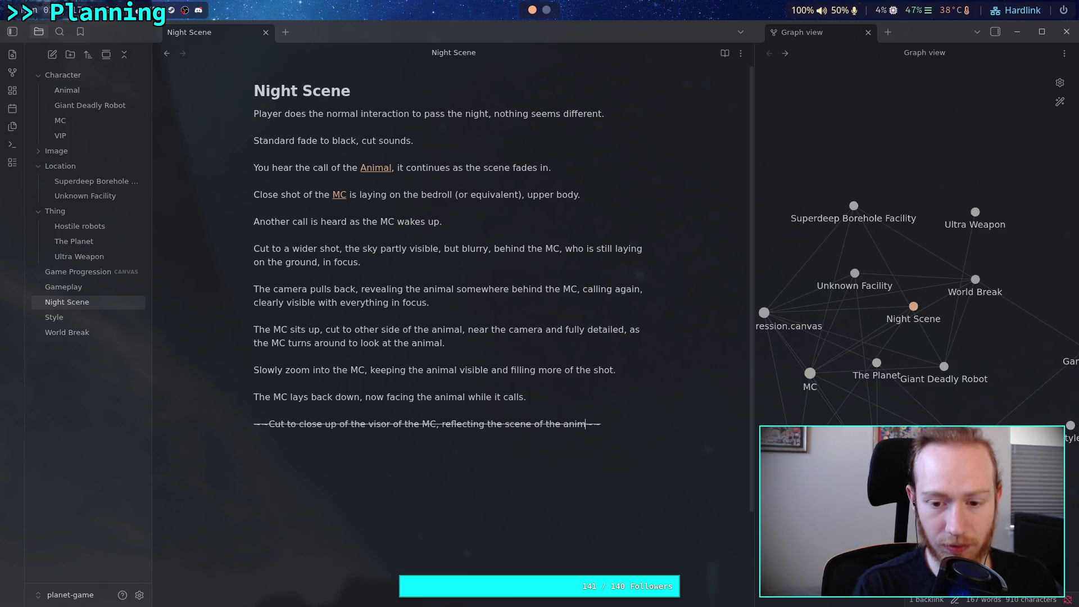
key("BackSpace")
type("calling beh")
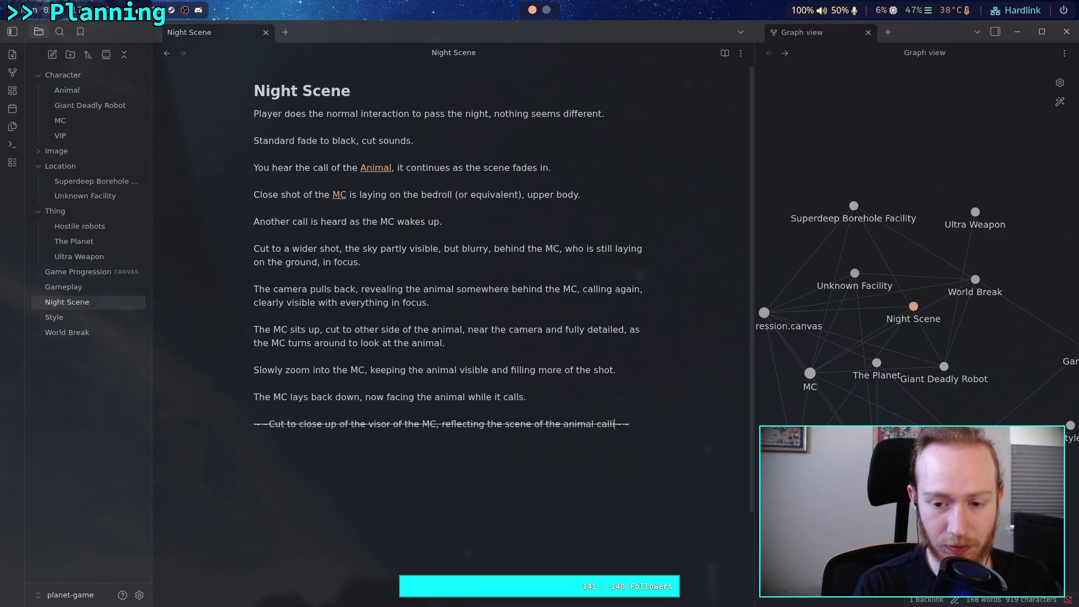
type("ind the camera")
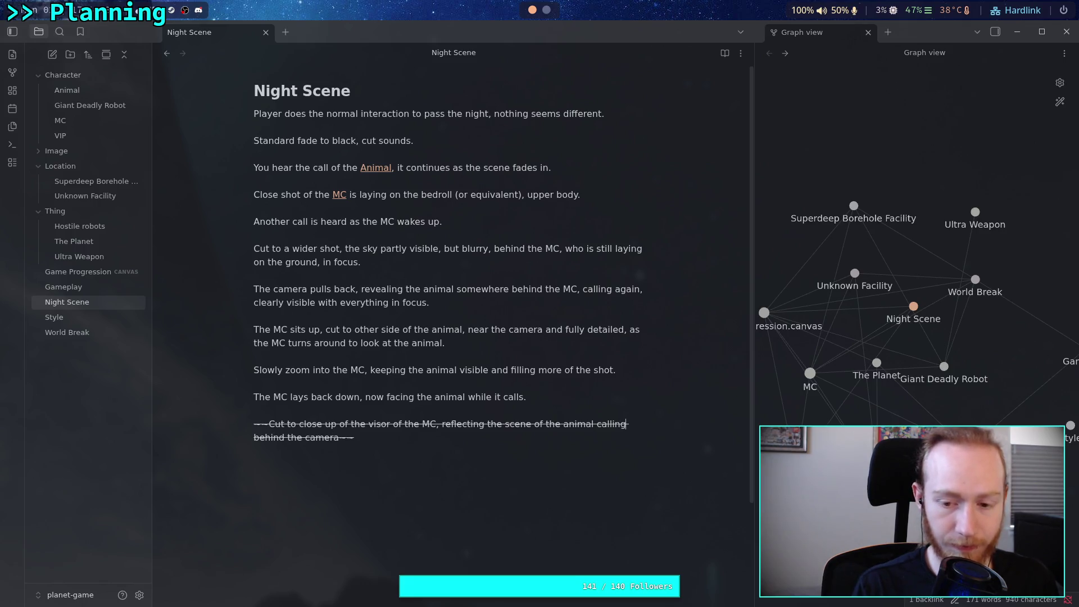
type("again")
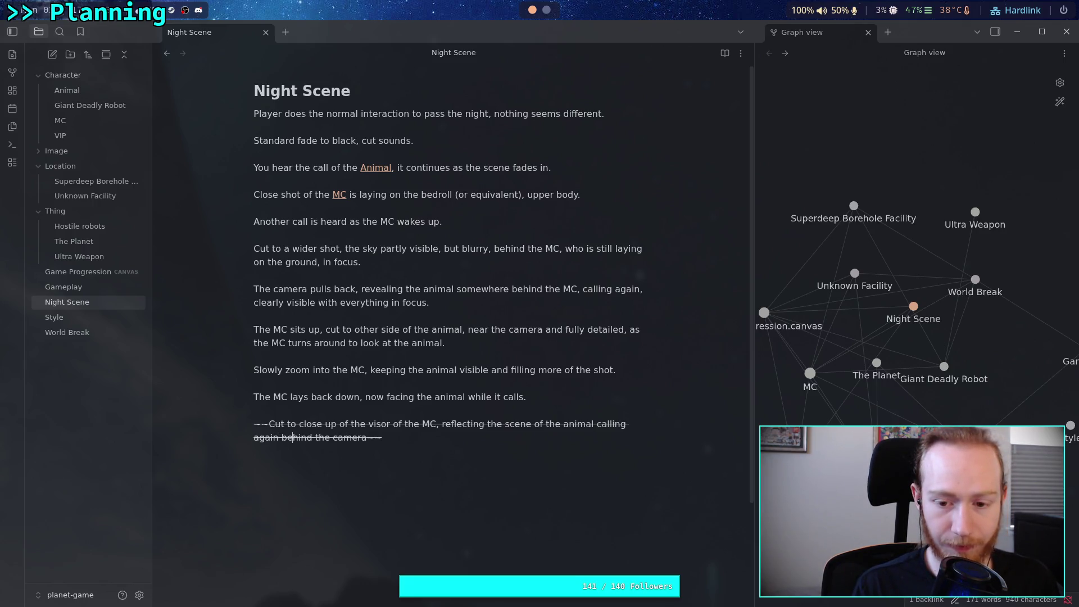
left_click(341, 437)
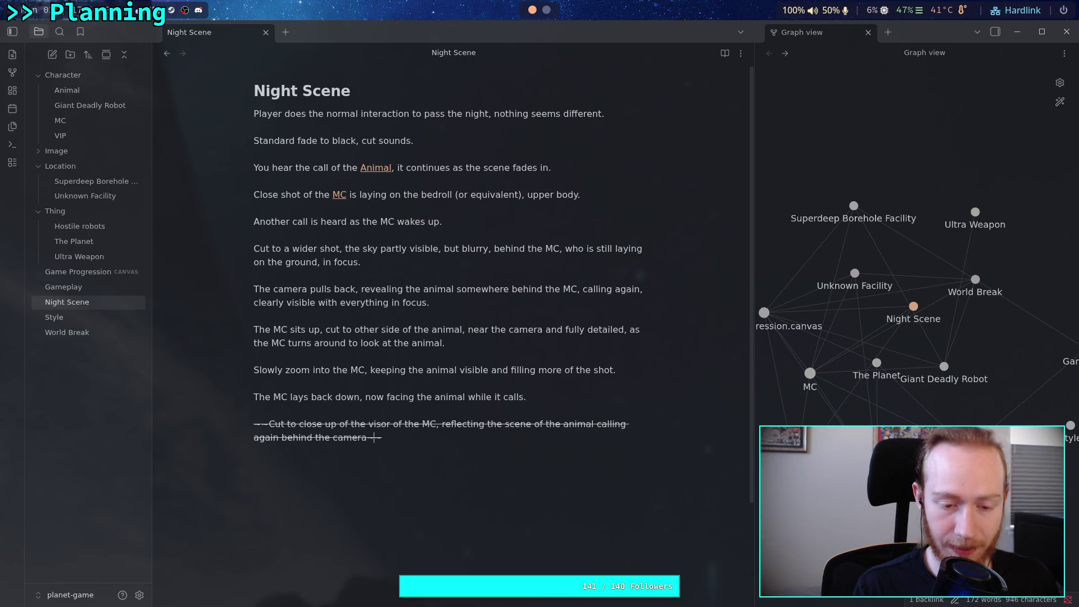
key("Return")
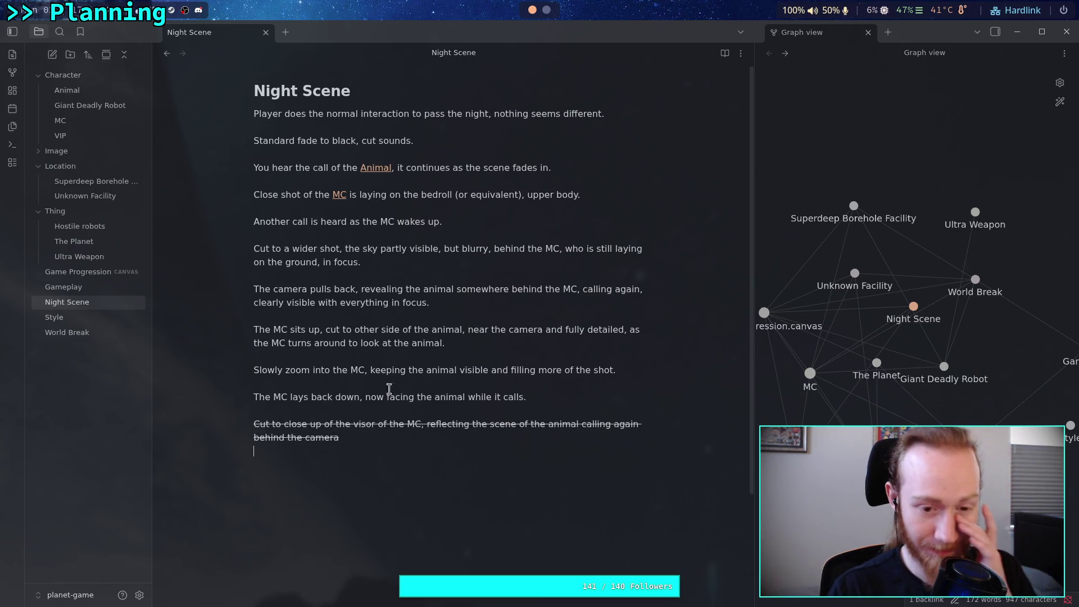
- Below the struck-through shot, add '(NOTE: I'm not 100% sure about this final shot... feels cheesy)'
triple_click(388, 438)
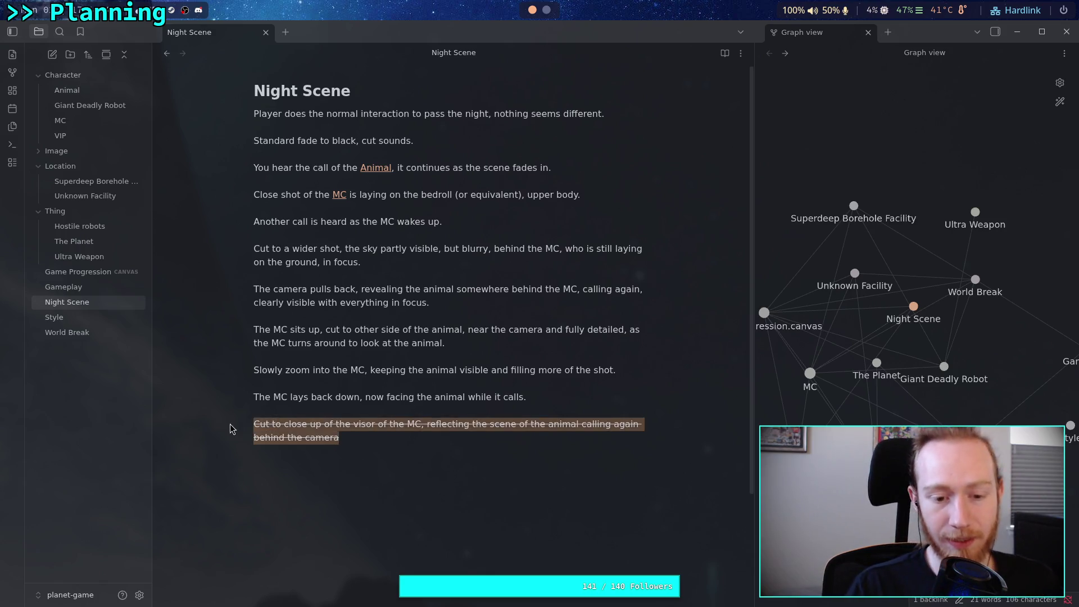
key("Down")
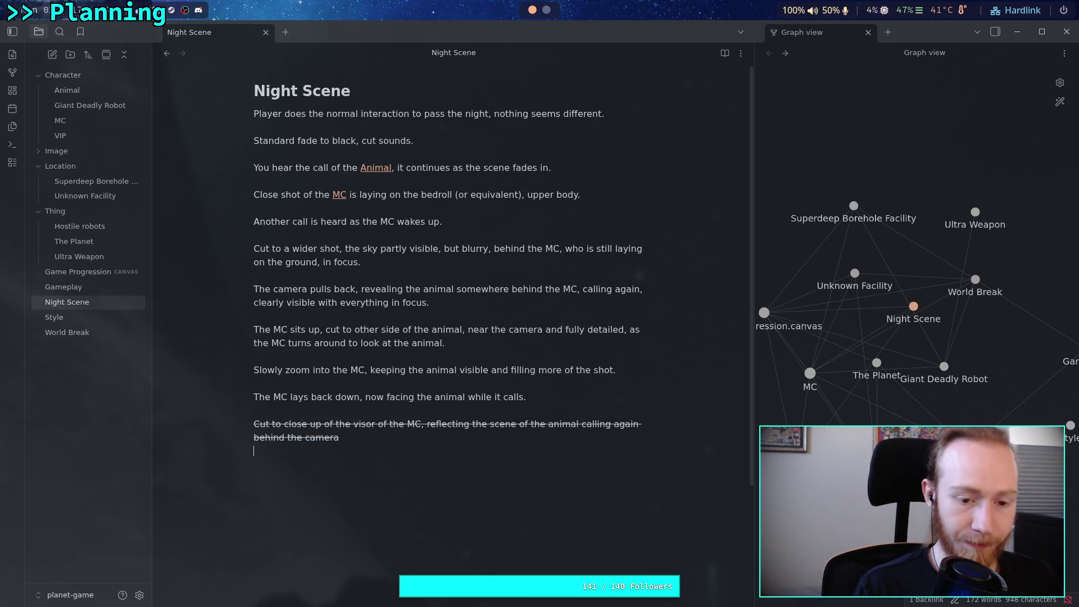
type("(NOTE: ")
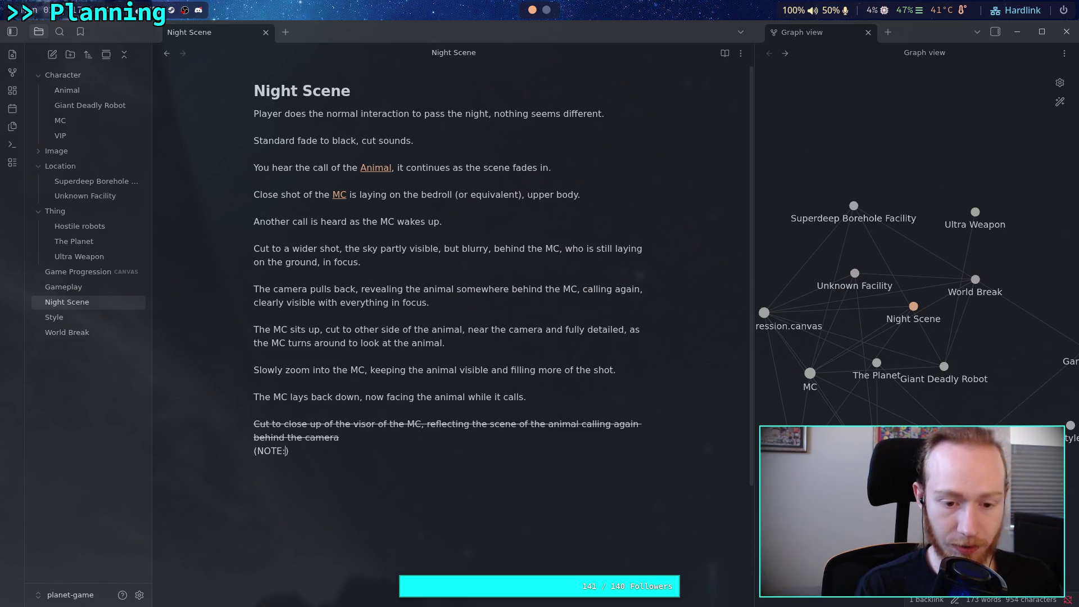
type("I'm not 100")
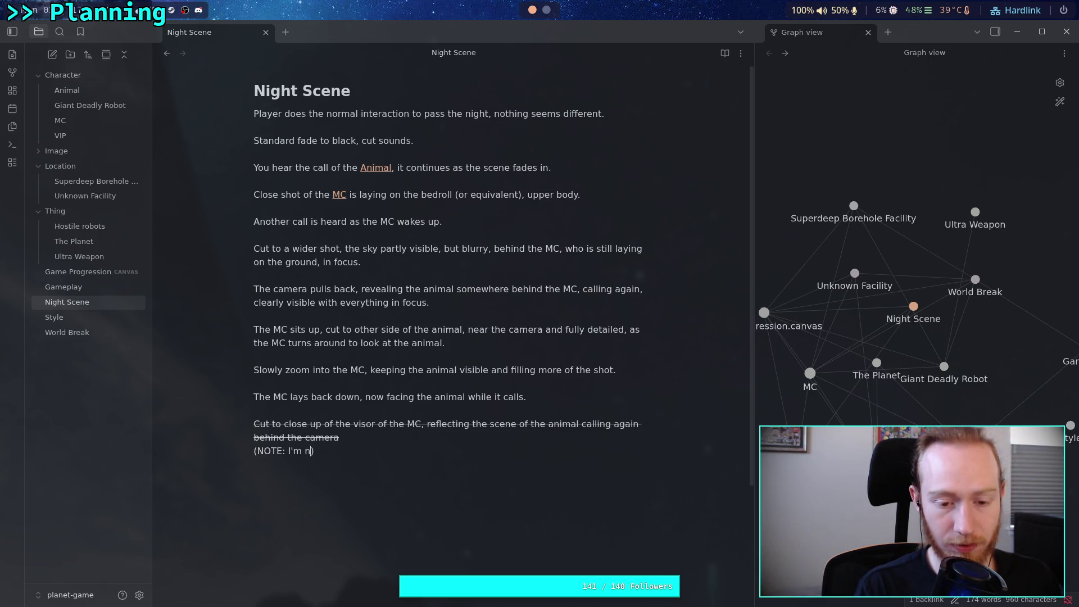
type("% ")
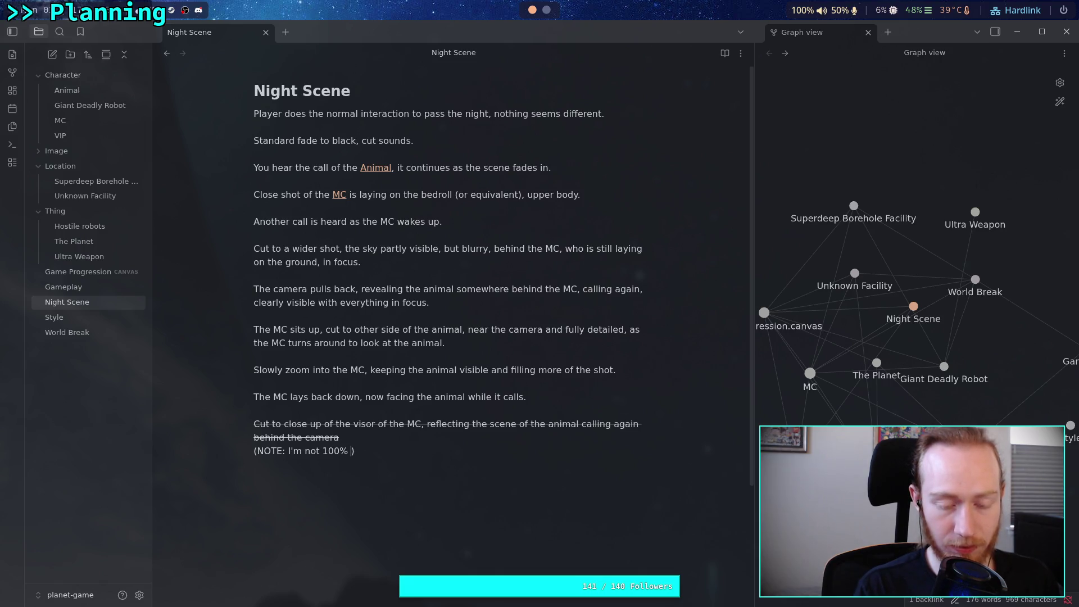
type("sure about th")
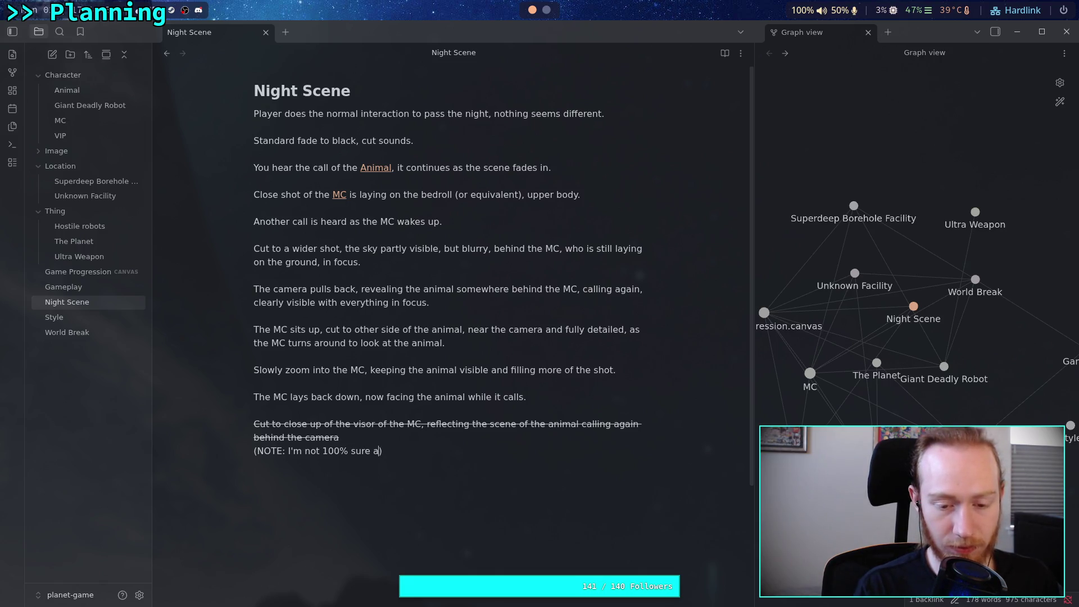
type("is ")
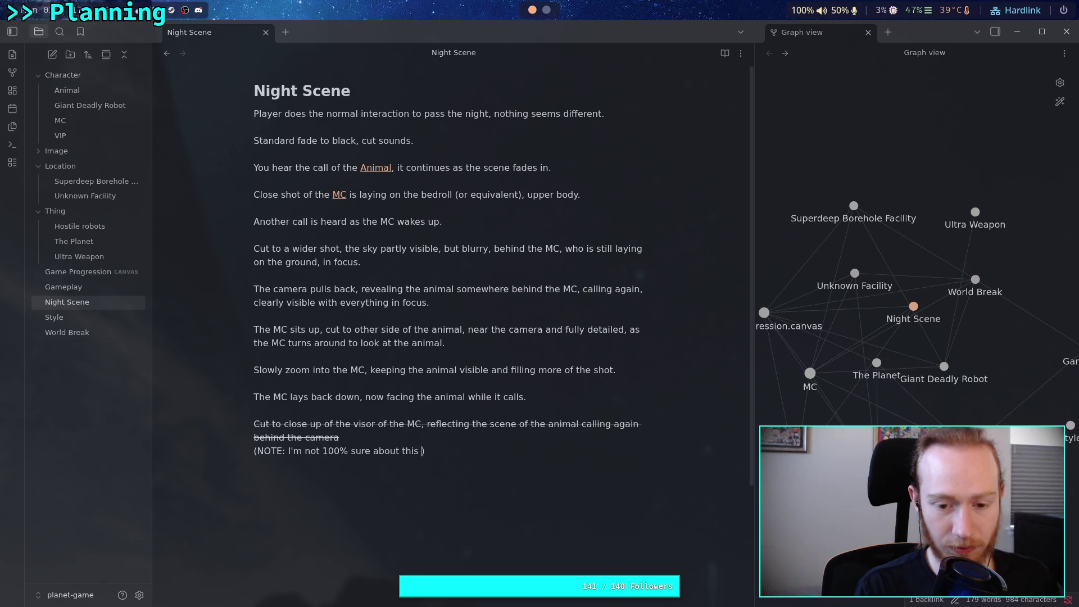
type("final ")
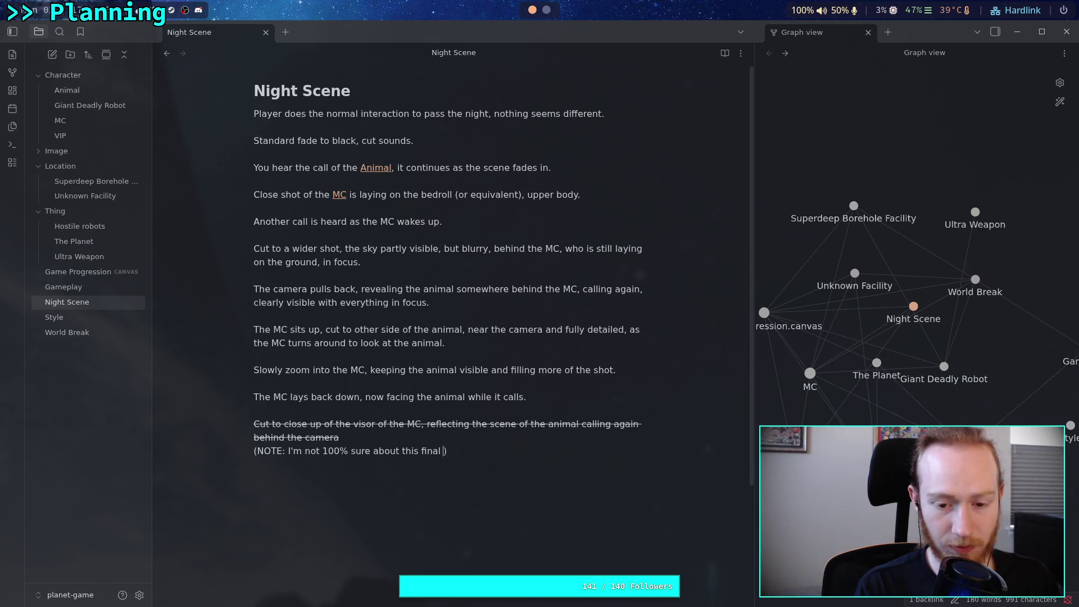
type("shot")
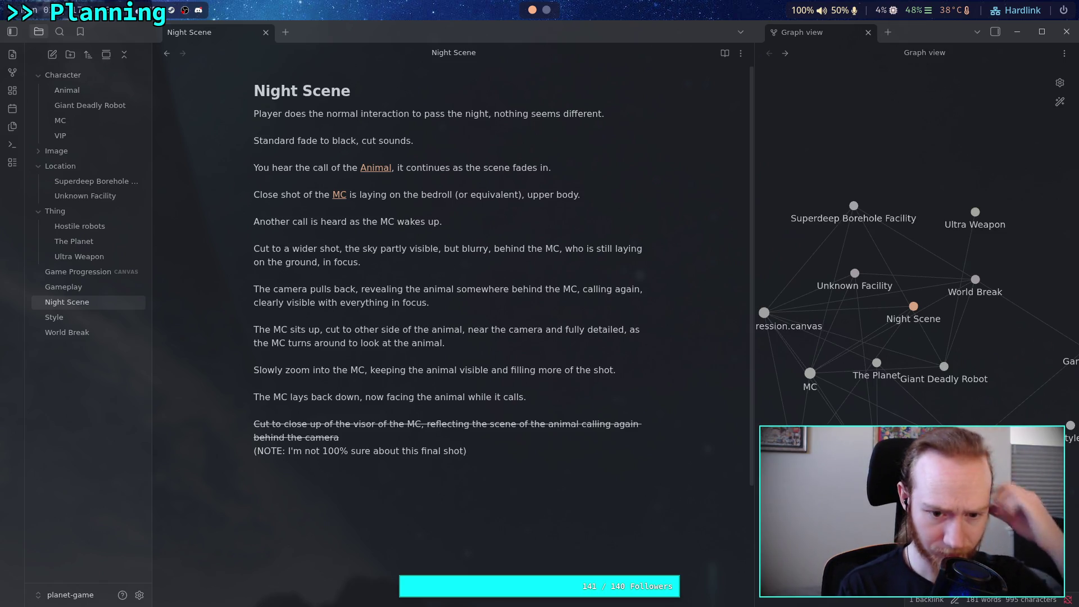
type("... ")
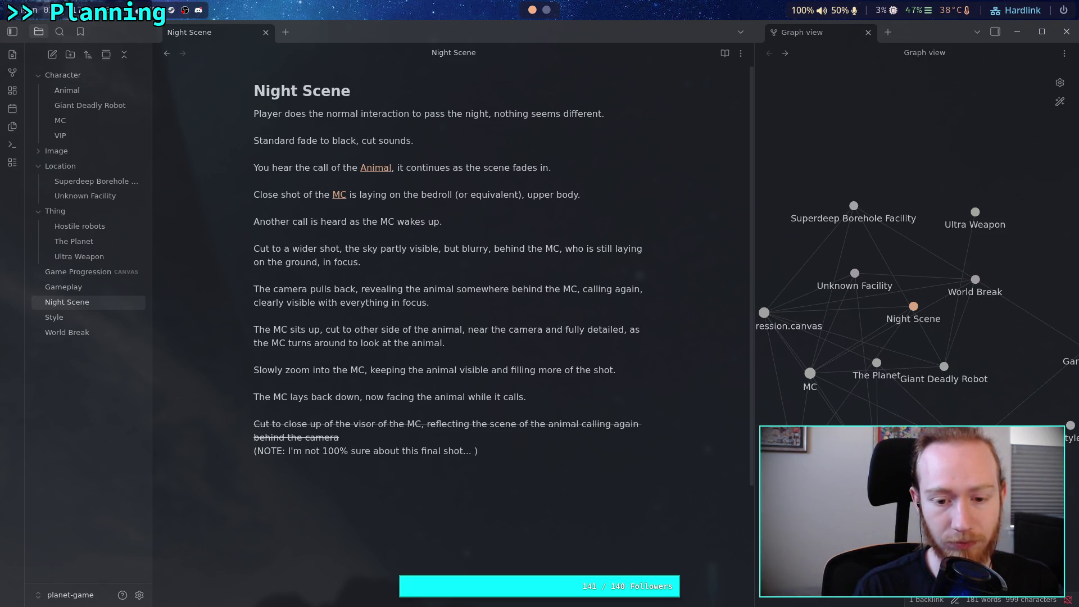
type("feels chee")
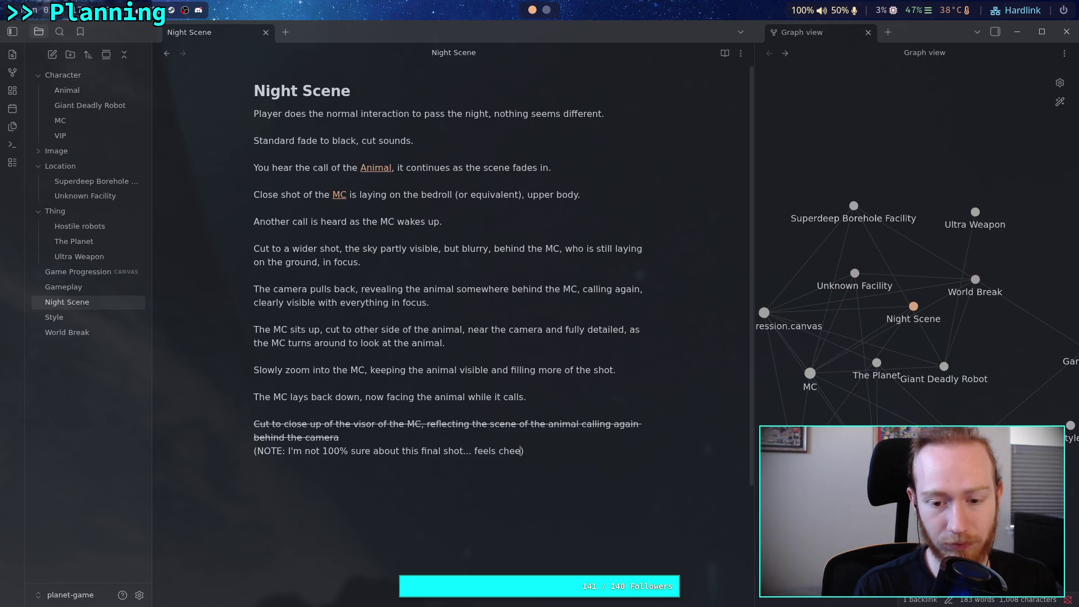
type("sy")
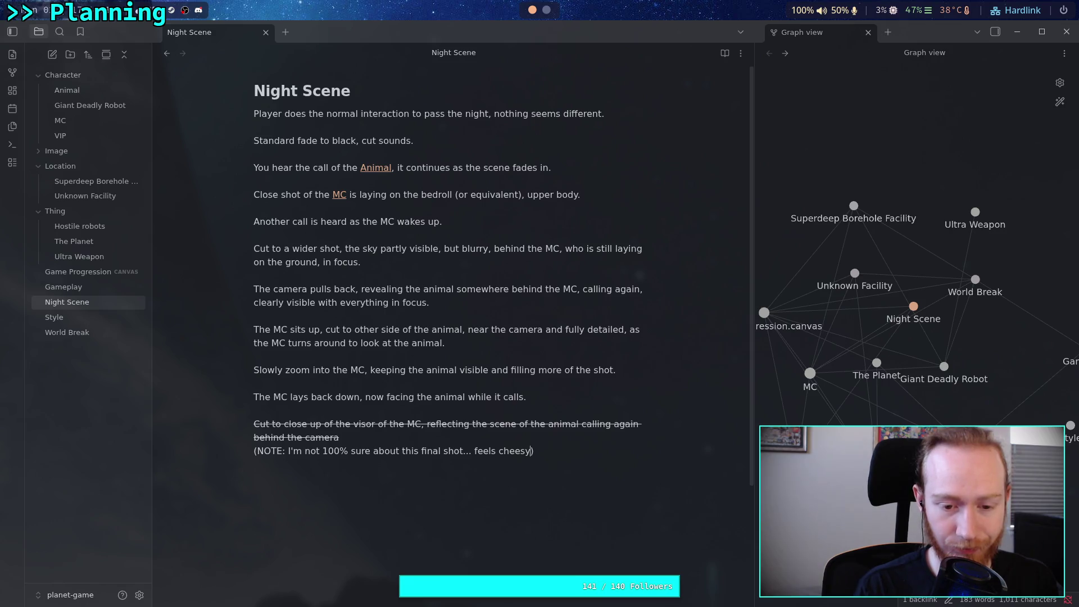
key("Return")
key("Return")
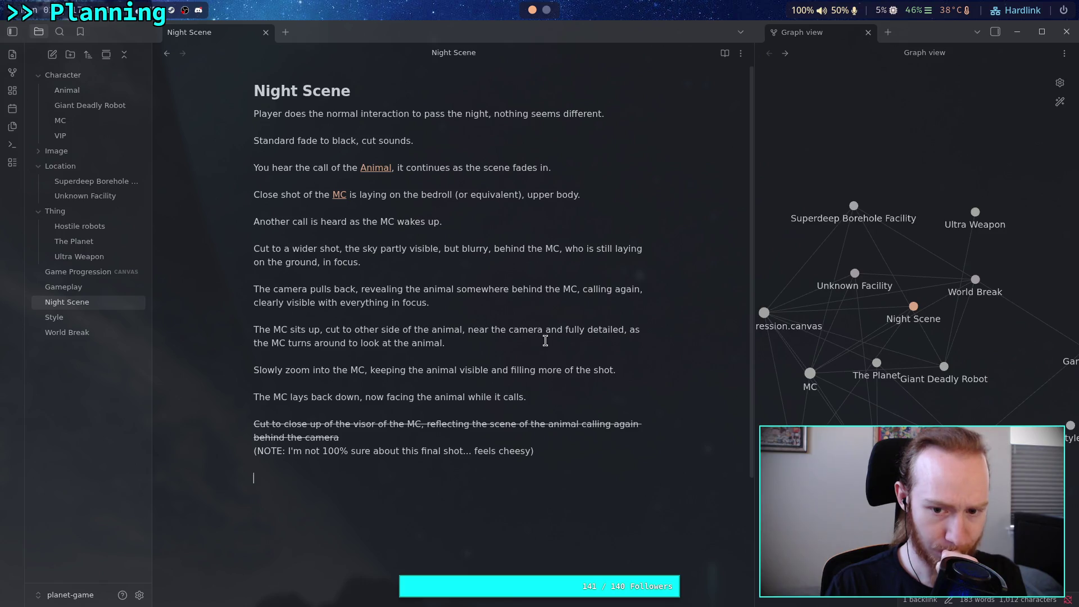
- Insert 'showing the player that the sequence is not a dream and the animal has returned,' before 'as the MC turns'
left_click(651, 332)
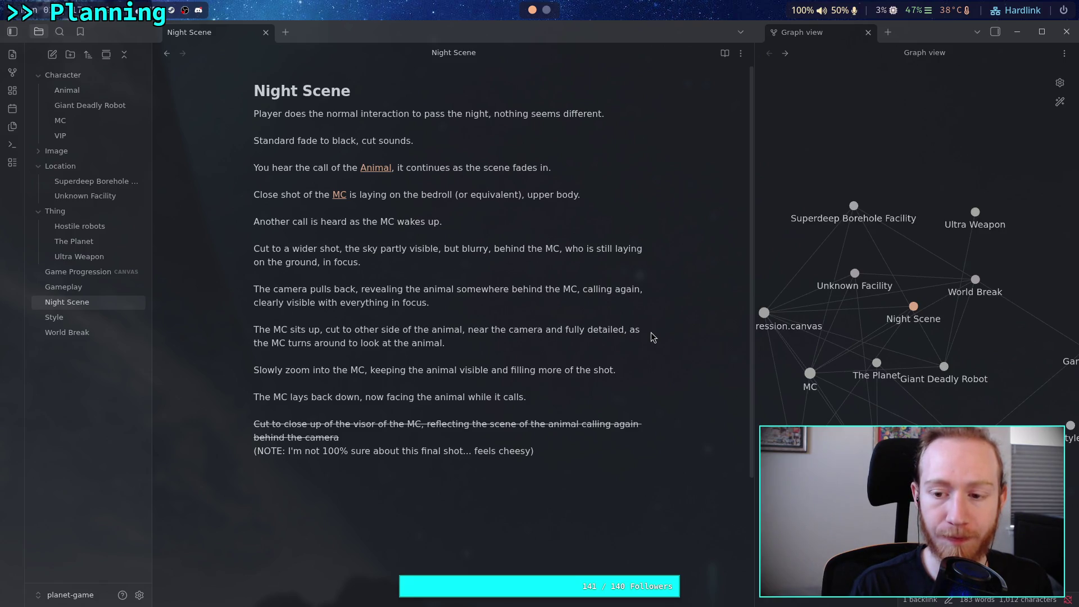
type("showing the")
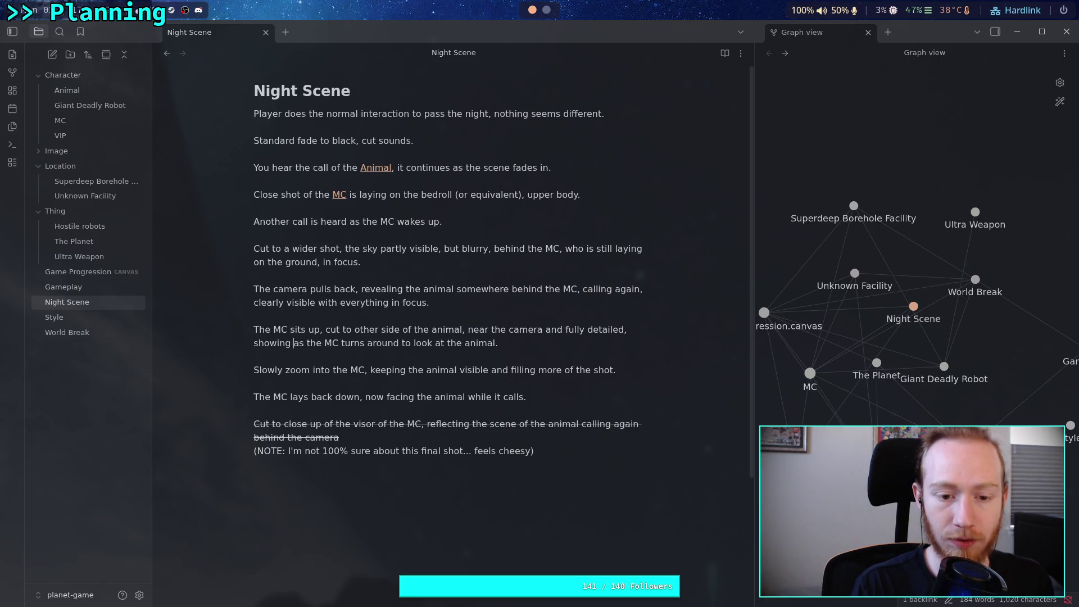
type(" player th")
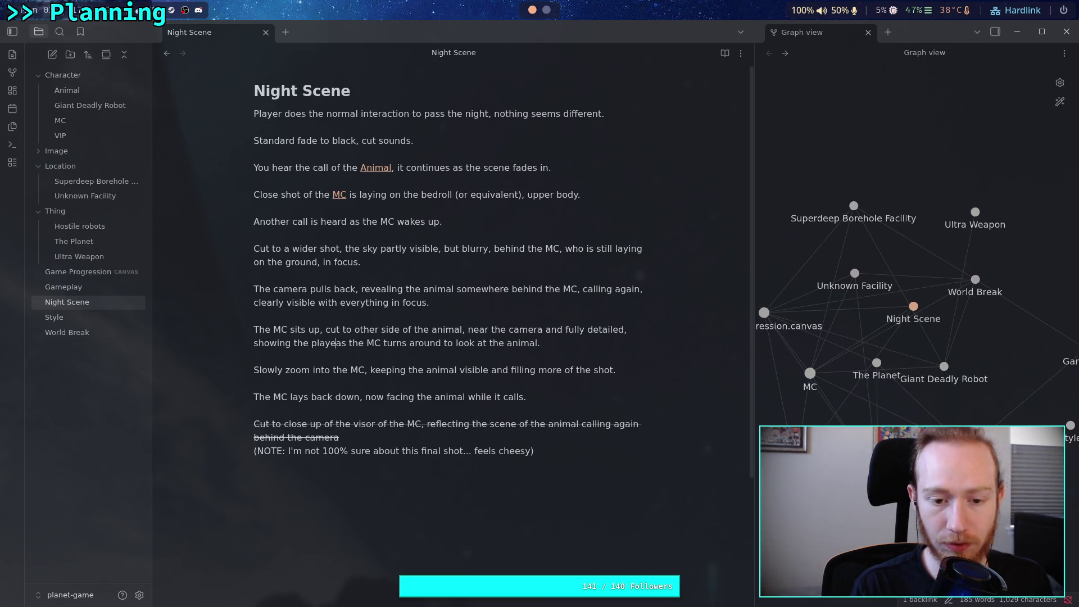
type("at the se")
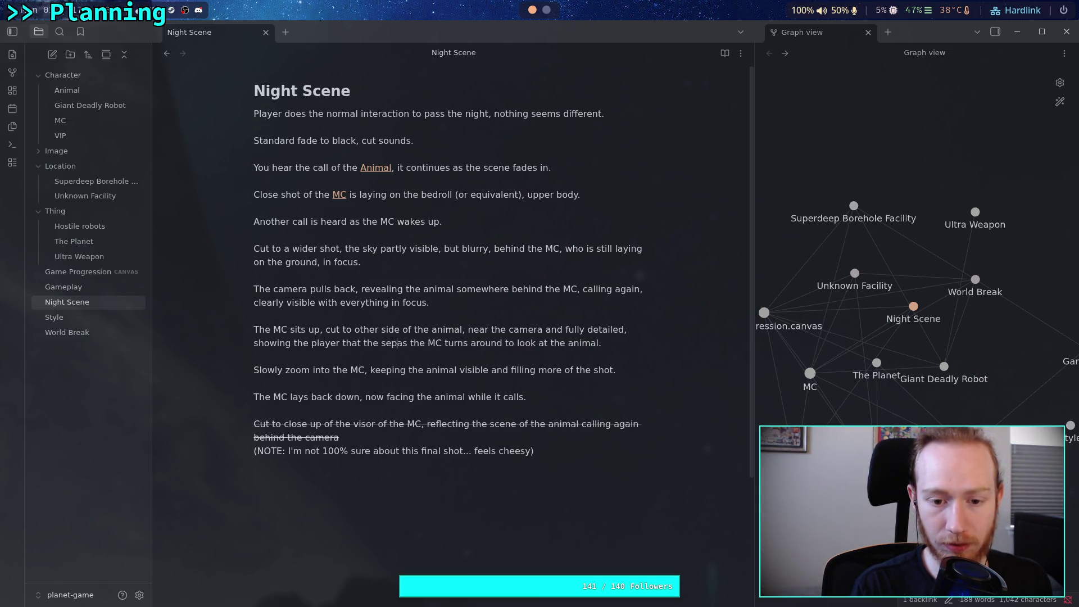
type("quence is ")
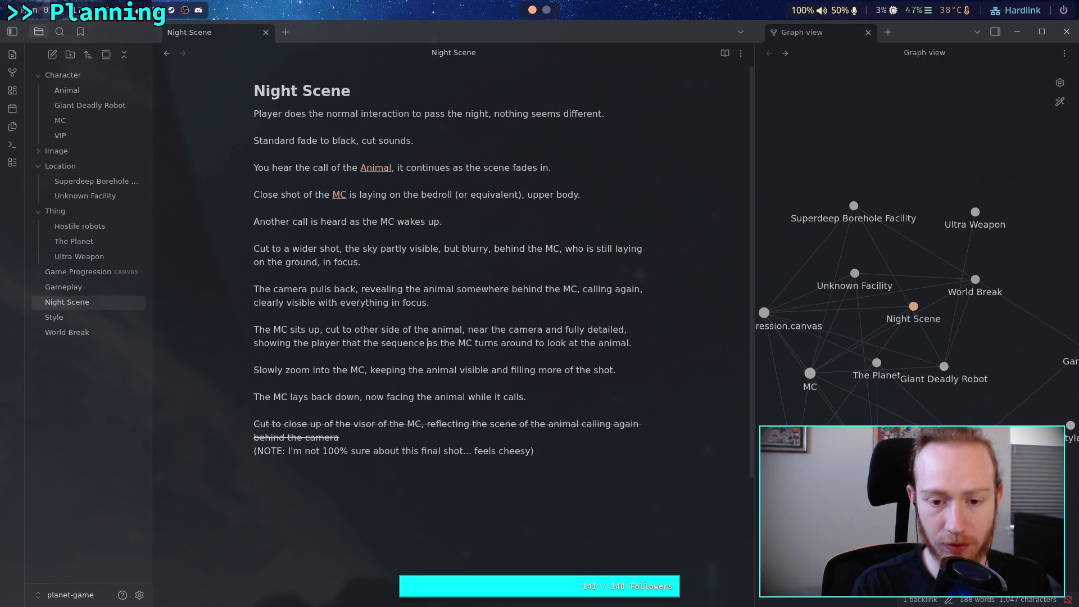
type("not a dream and ")
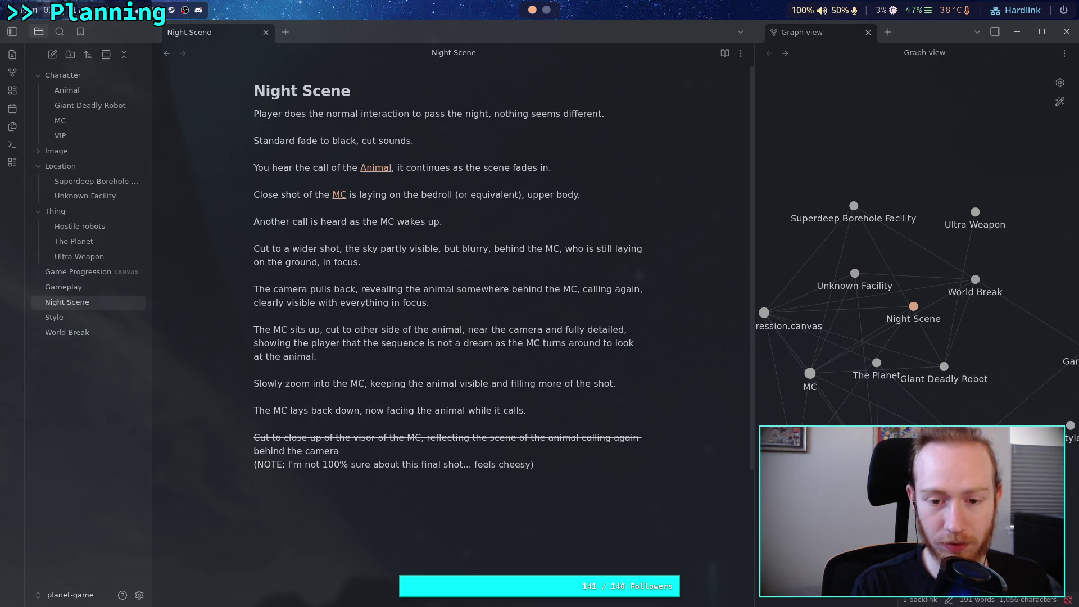
type("the animal ")
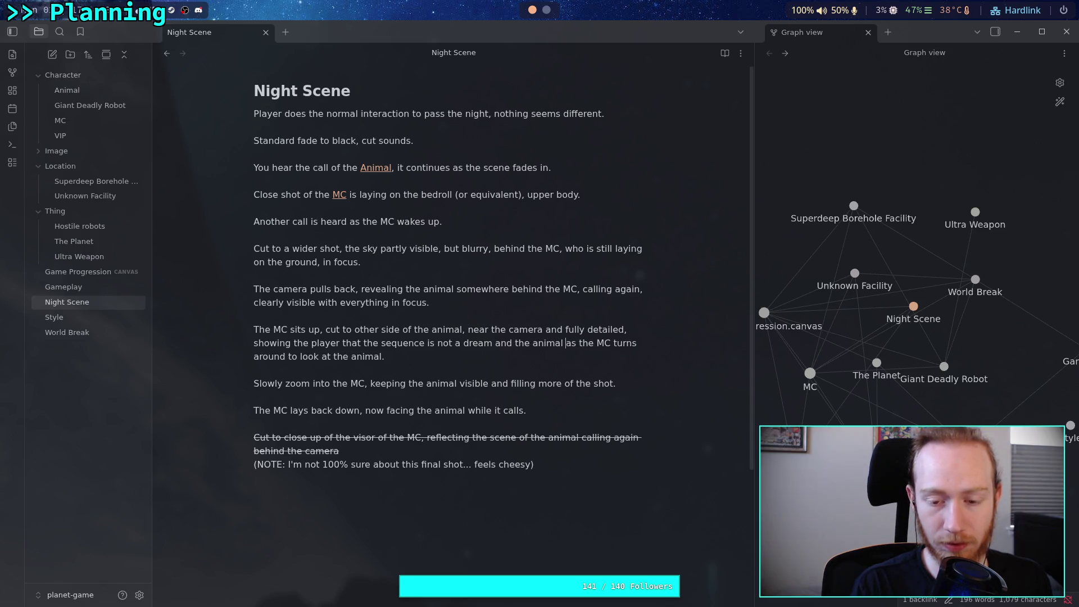
type("has returned")
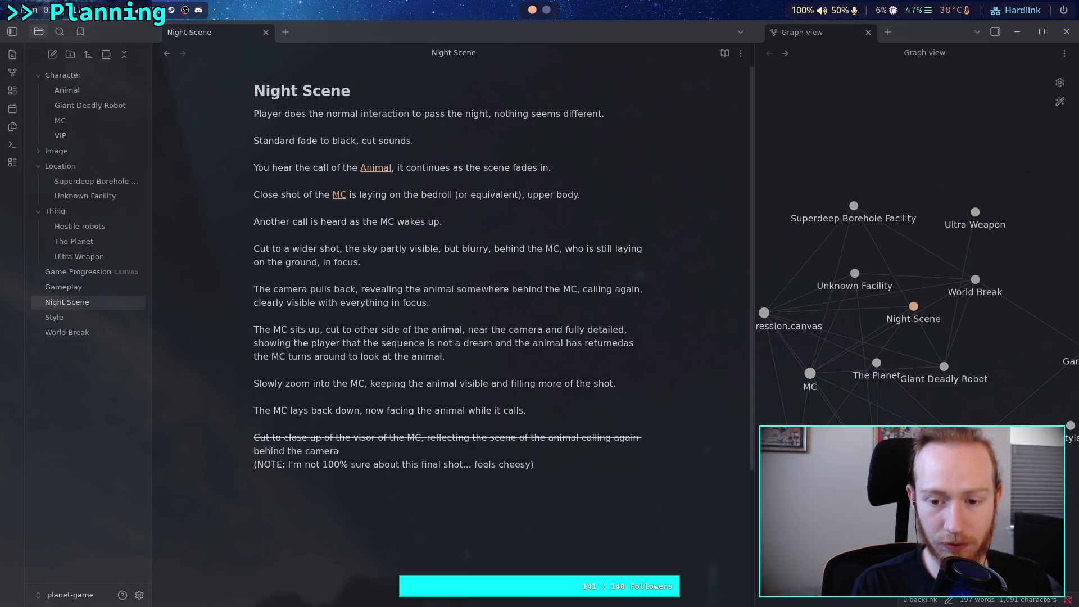
type(",")
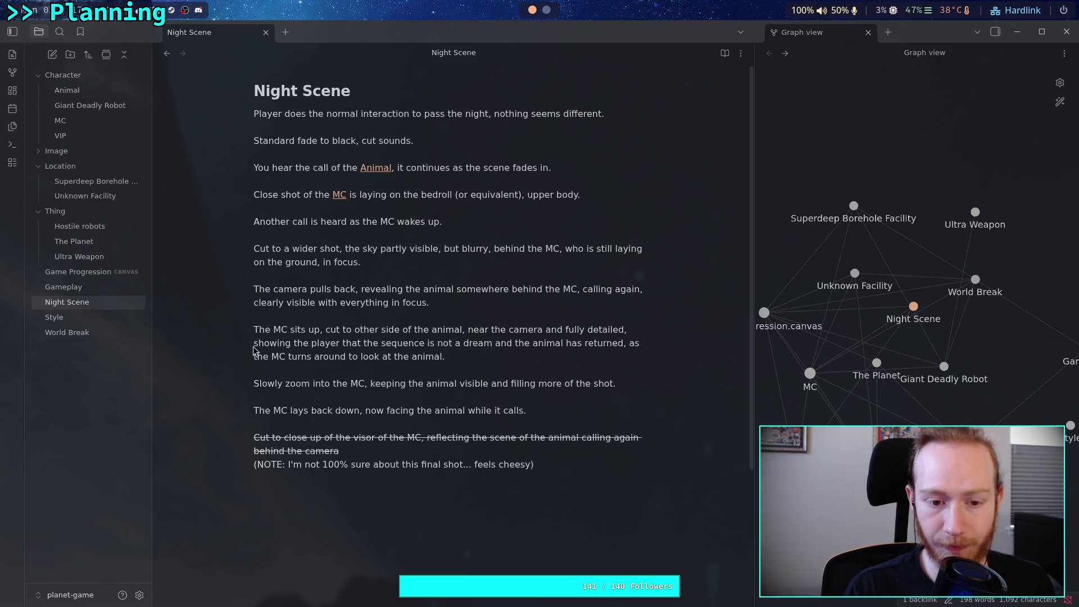
left_click_drag(472, 329, 628, 329)
left_click_drag(254, 342, 623, 343)
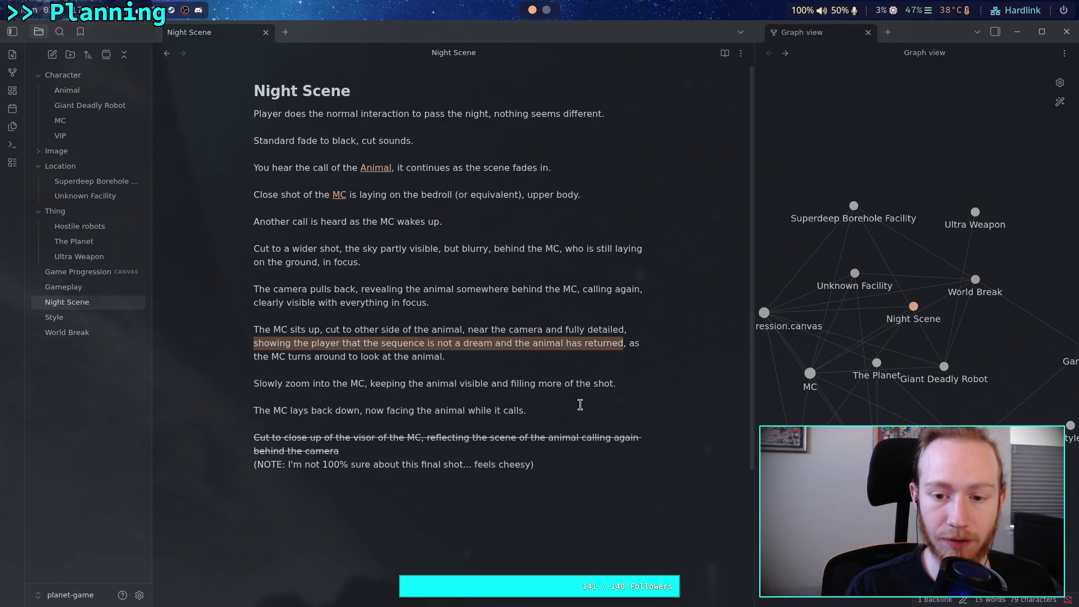
left_click_drag(445, 356, 253, 327)
left_click(520, 390)
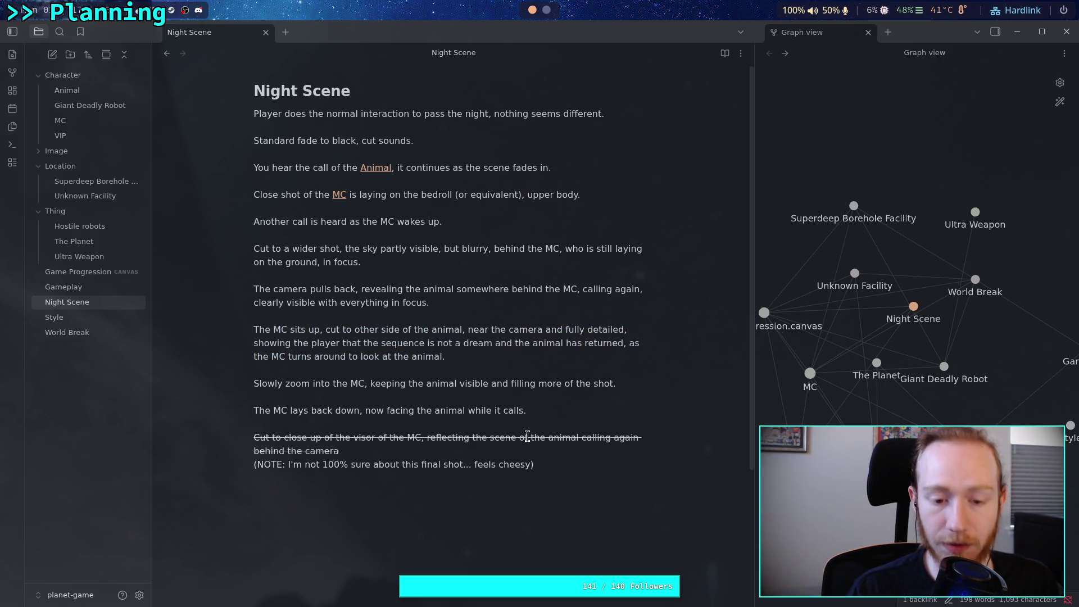
- End the struck-through visor shot with a period and append 'Needs to look very good' to the NOTE
left_click(537, 451)
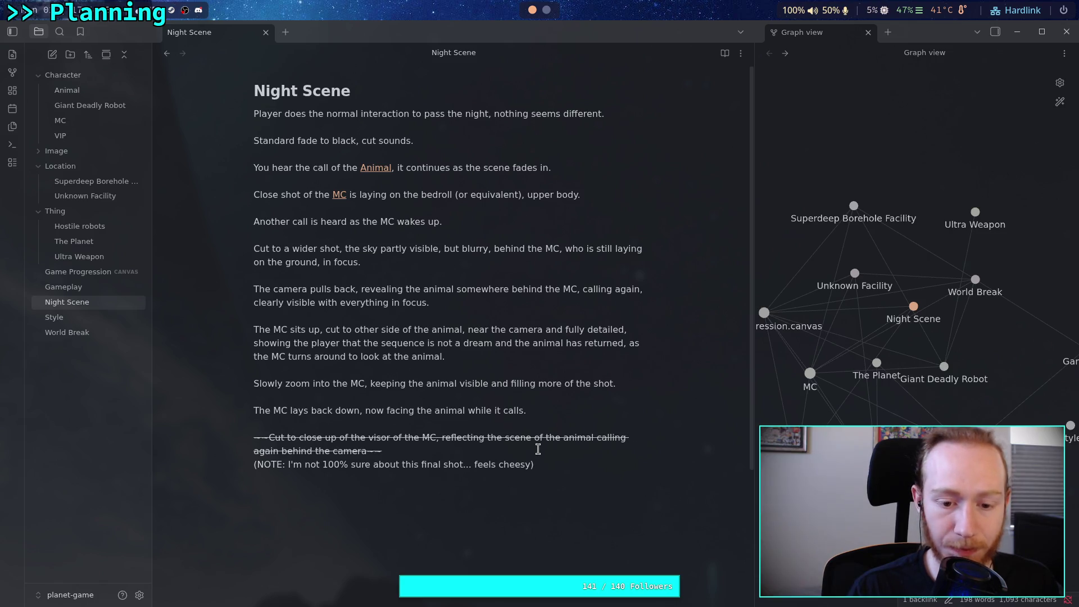
key("Left")
key("Left")
left_click(592, 490)
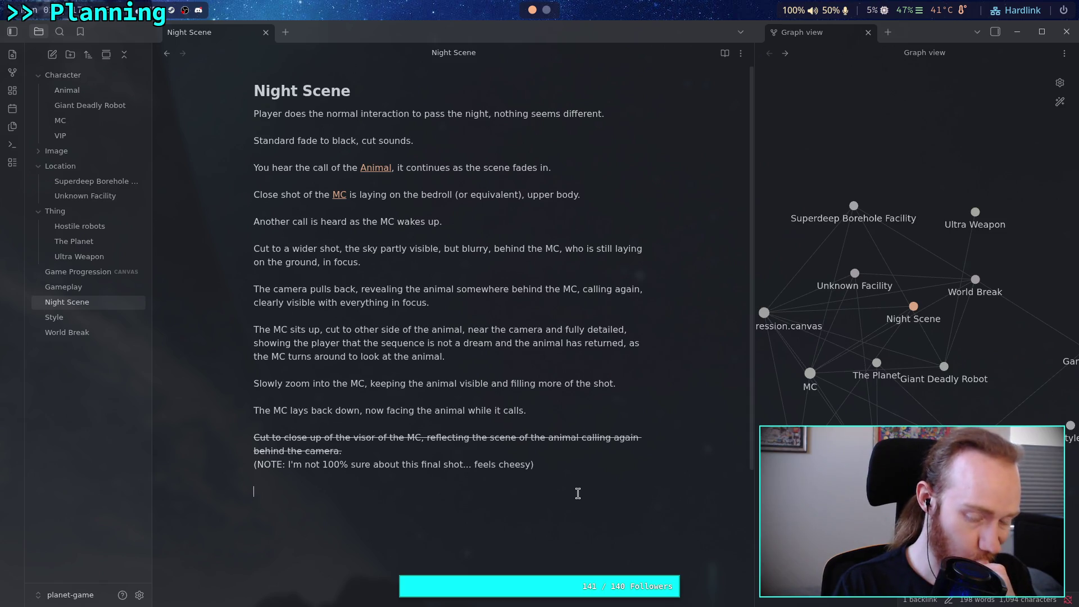
left_click(531, 464)
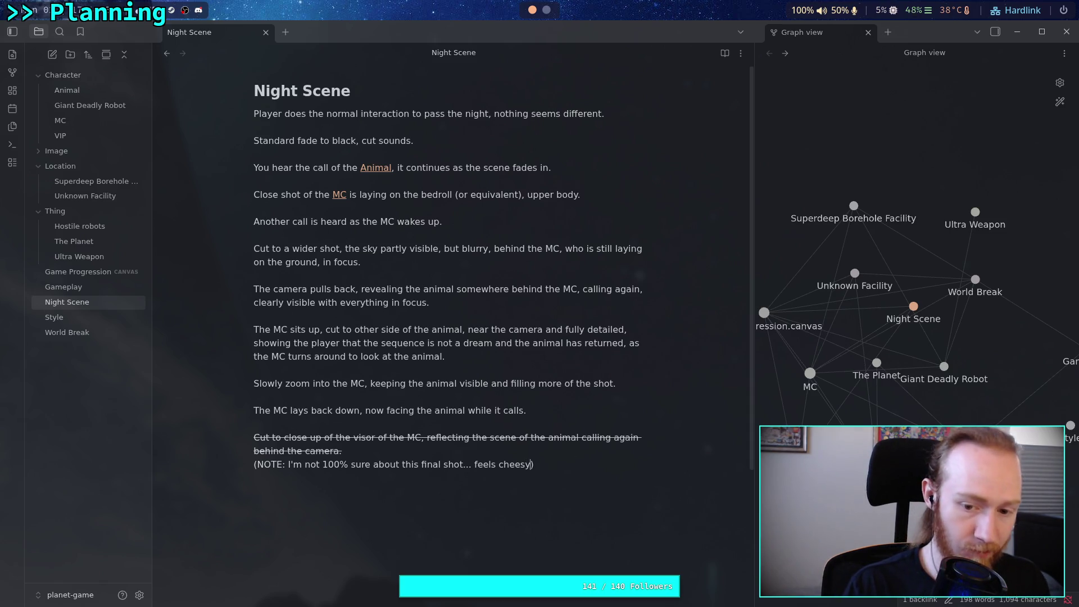
type(". Need")
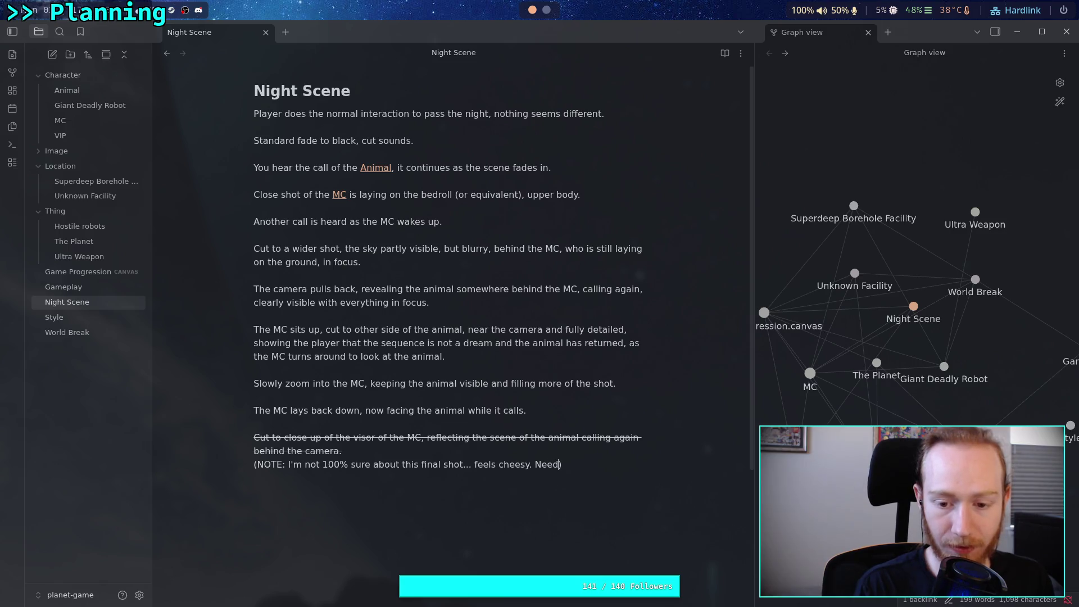
type("s to look ")
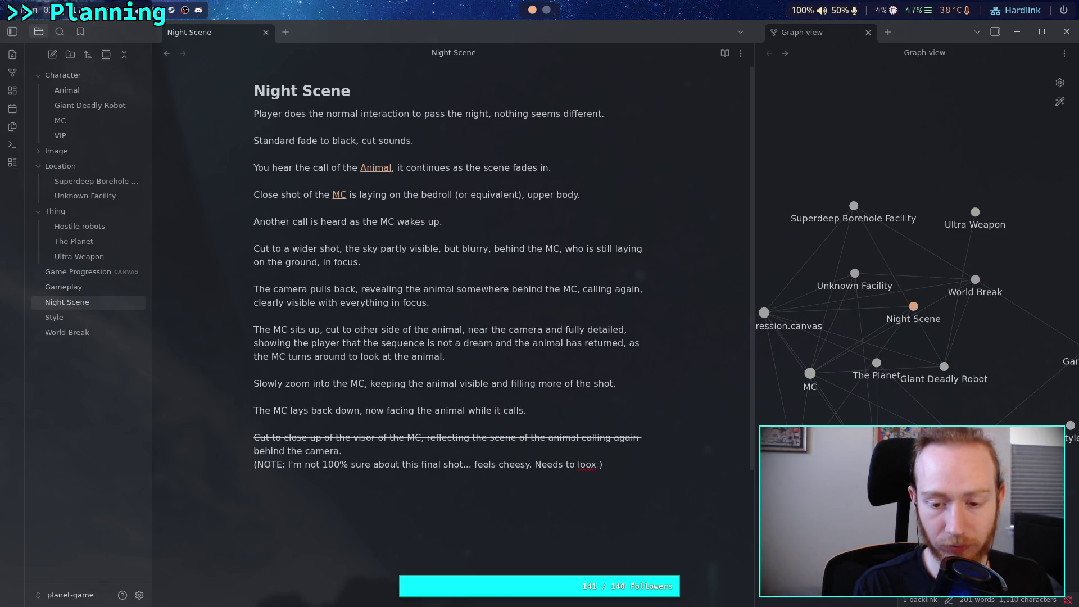
type("very good, otherwise it can be")
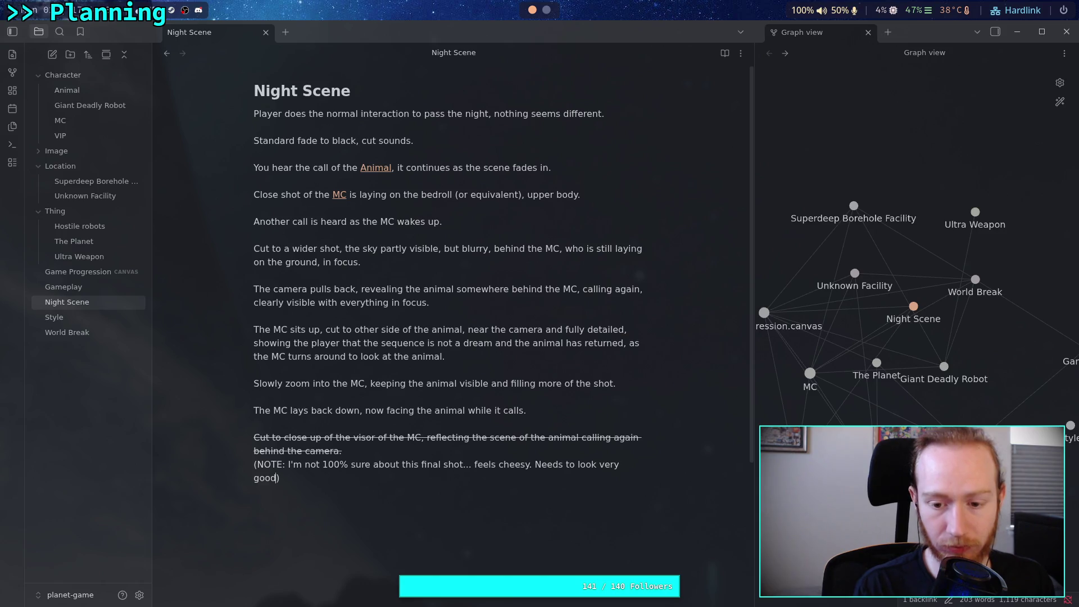
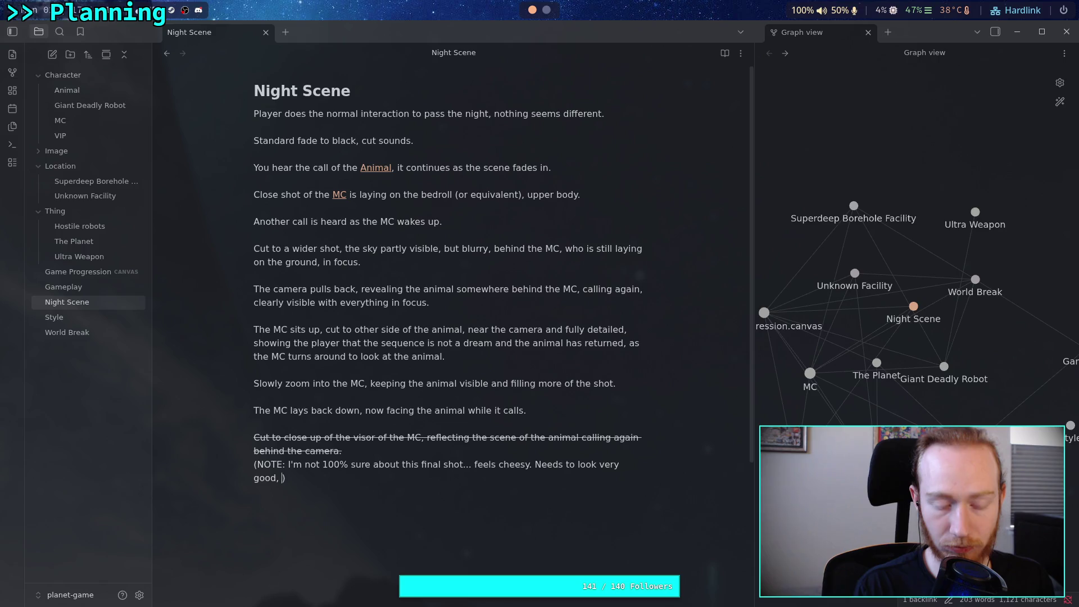
- Continue the NOTE with 'otherwise it can't have the right effect', fixing typos
type("otherwi")
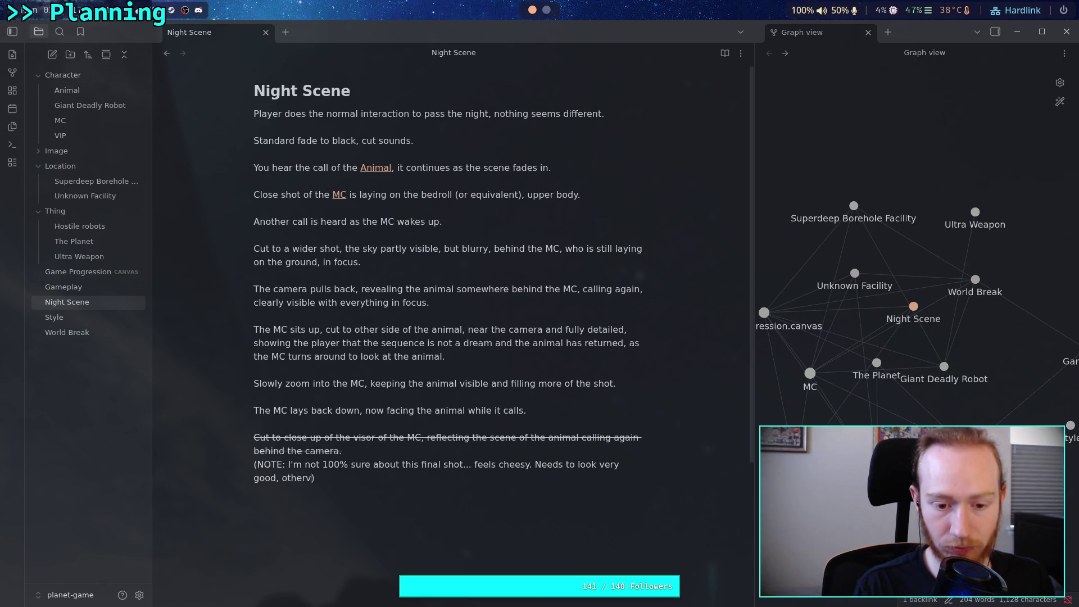
type("se it ")
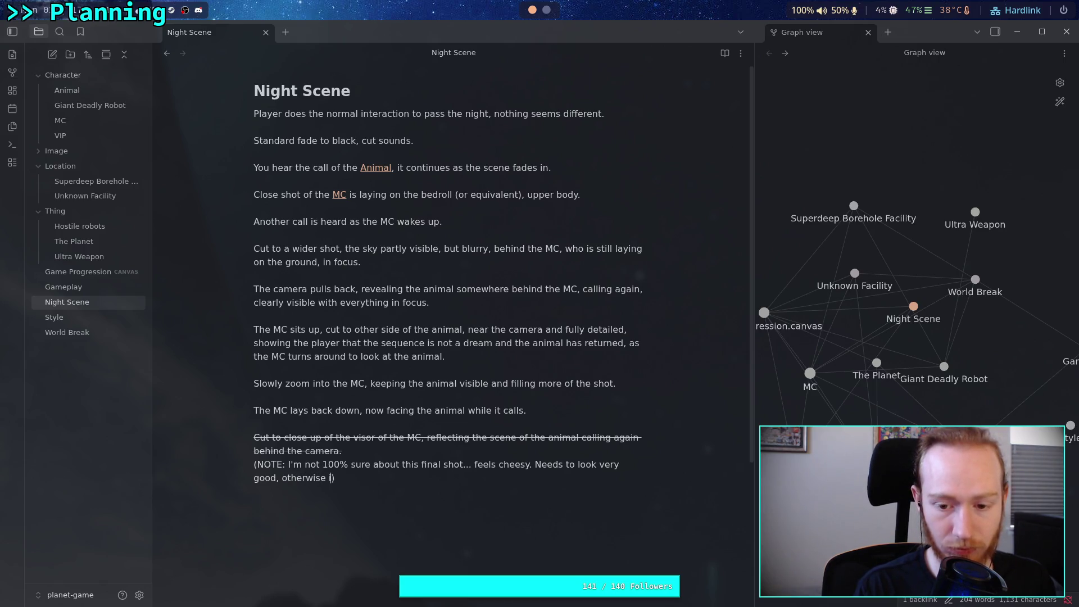
type("can be")
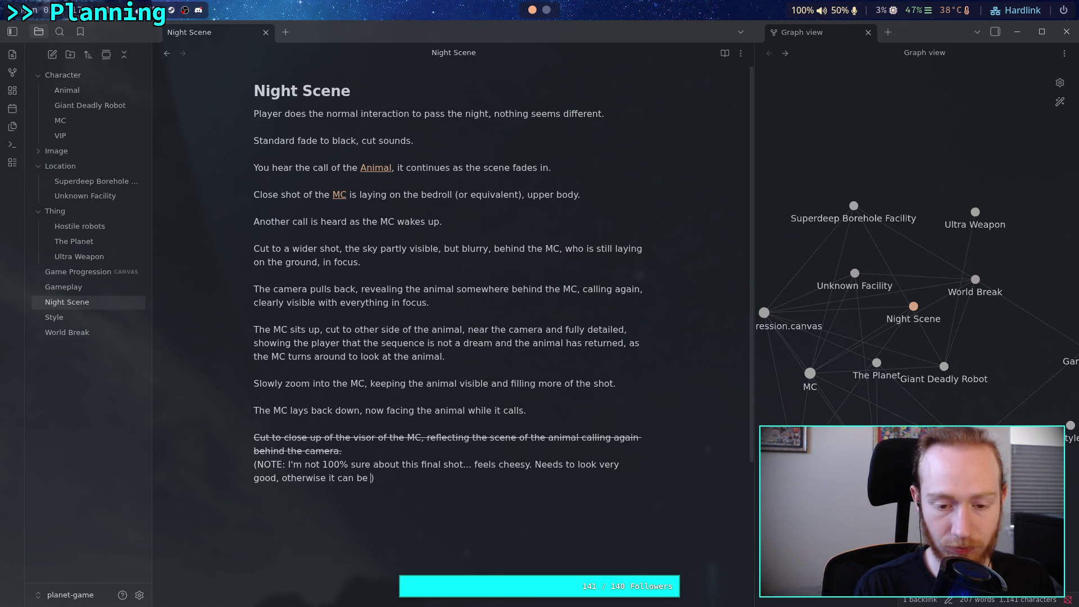
key("BackSpace")
key("BackSpace")
key("BackSpace")
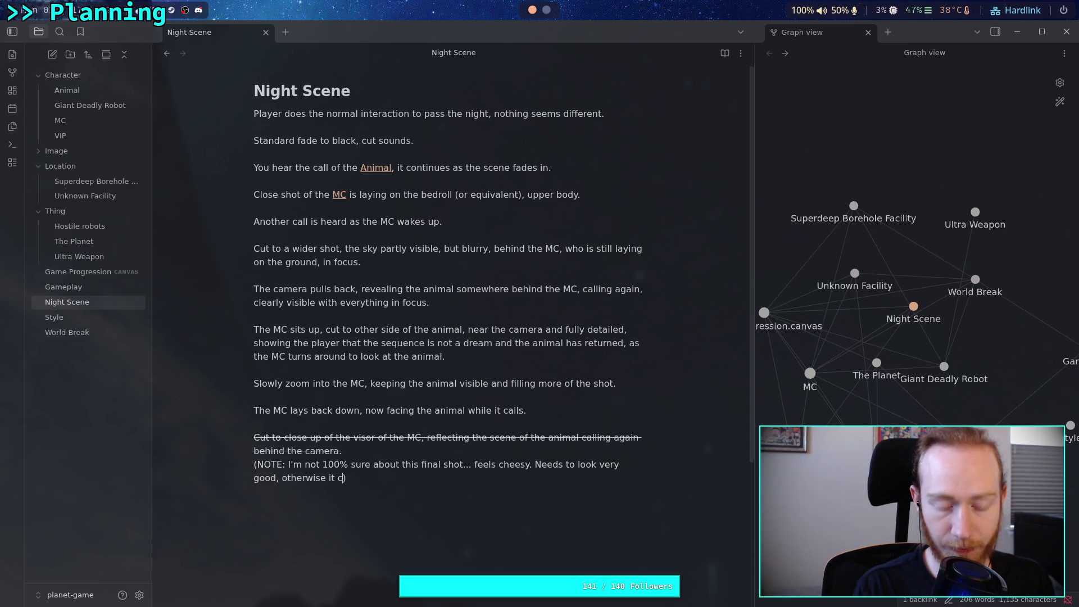
type("won't")
type("have the rg")
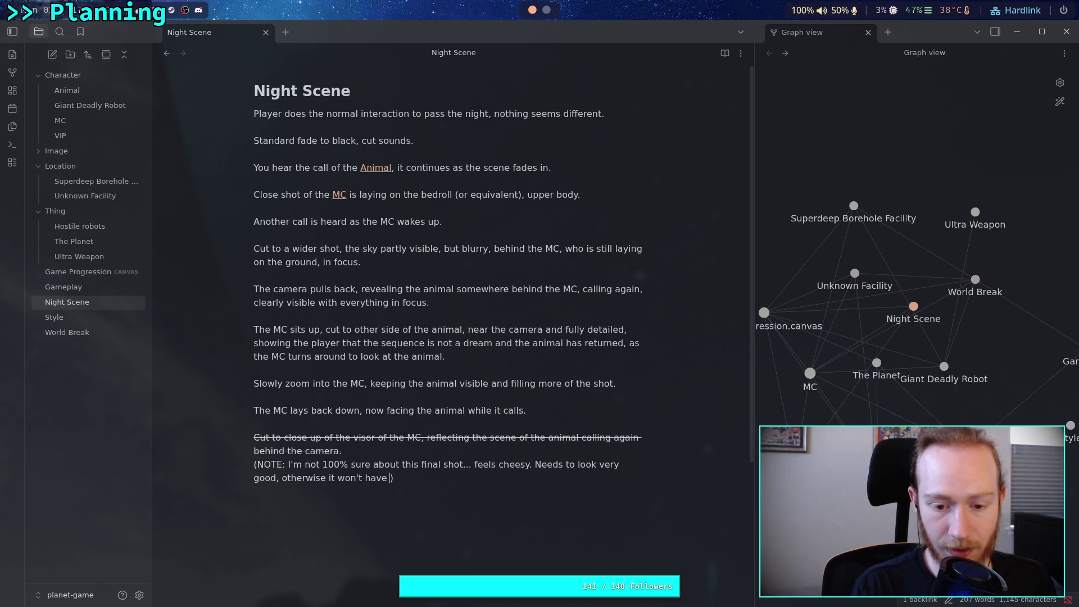
type("ght effect.")
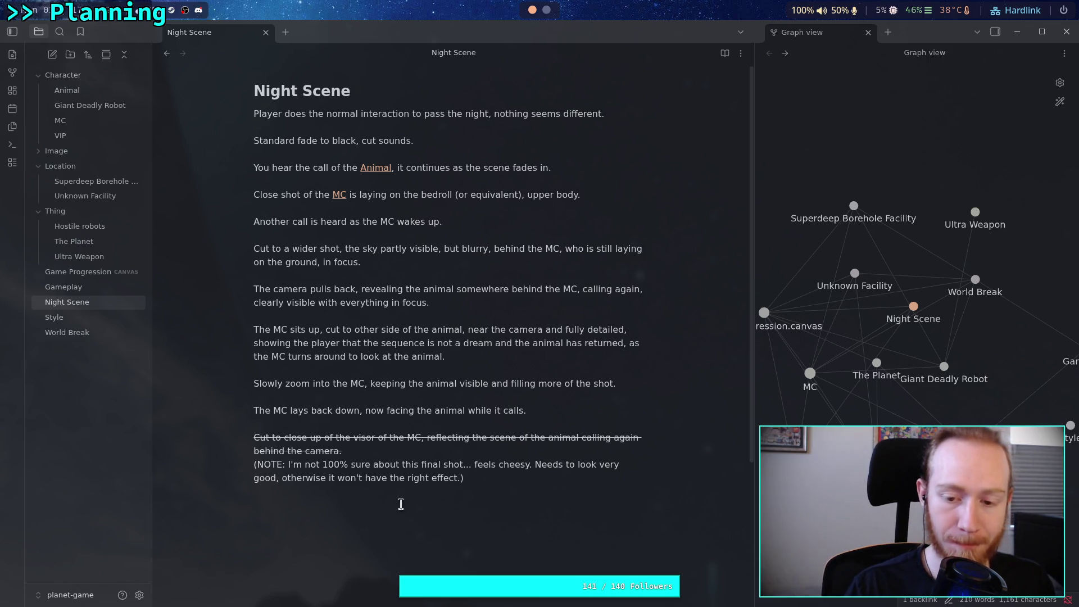
- Call it a good, high demand shot, then add the line 'Fade to black again.'
left_click(278, 478)
type(", dig")
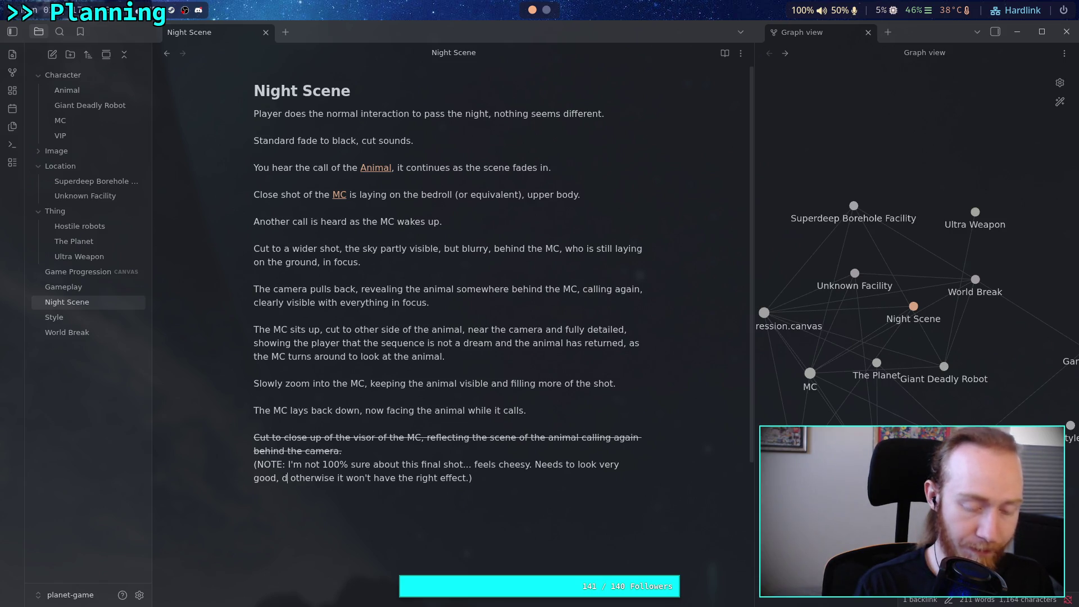
key("BackSpace")
key("BackSpace")
key("BackSpace")
type("high ")
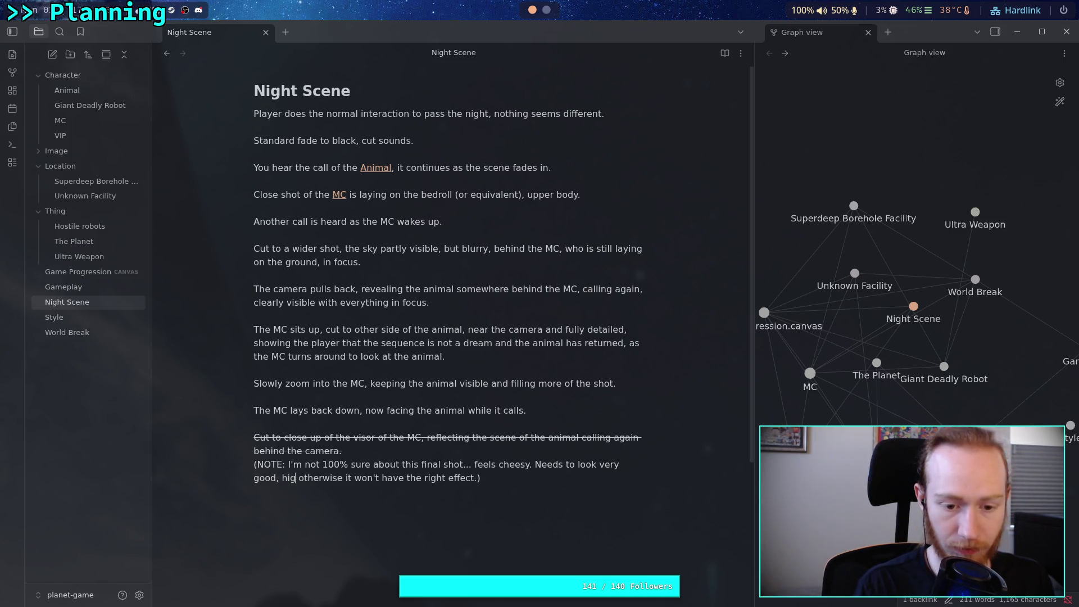
type("demand")
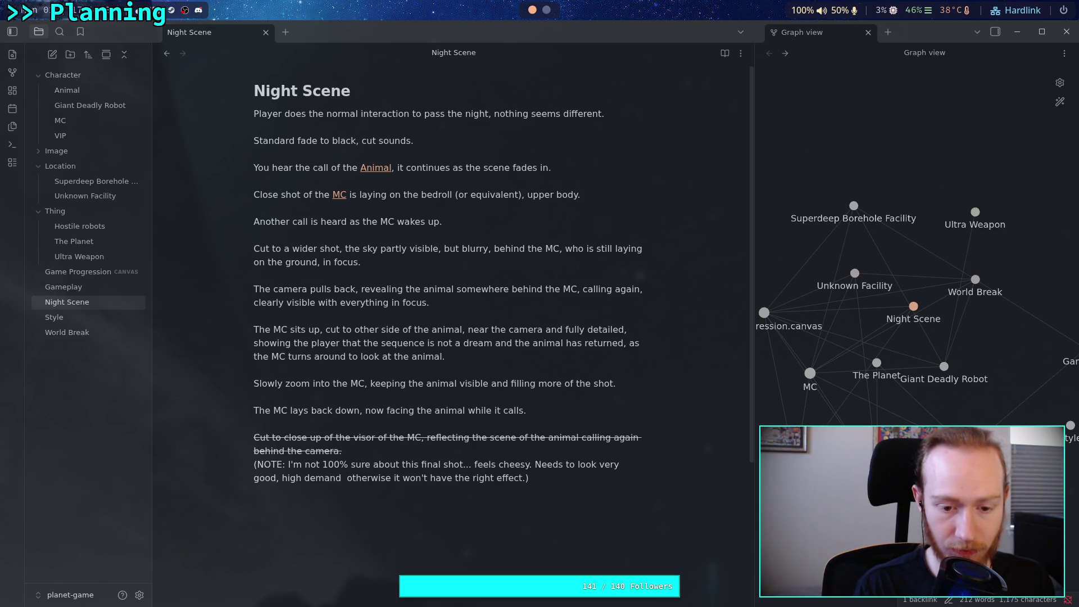
key("BackSpace")
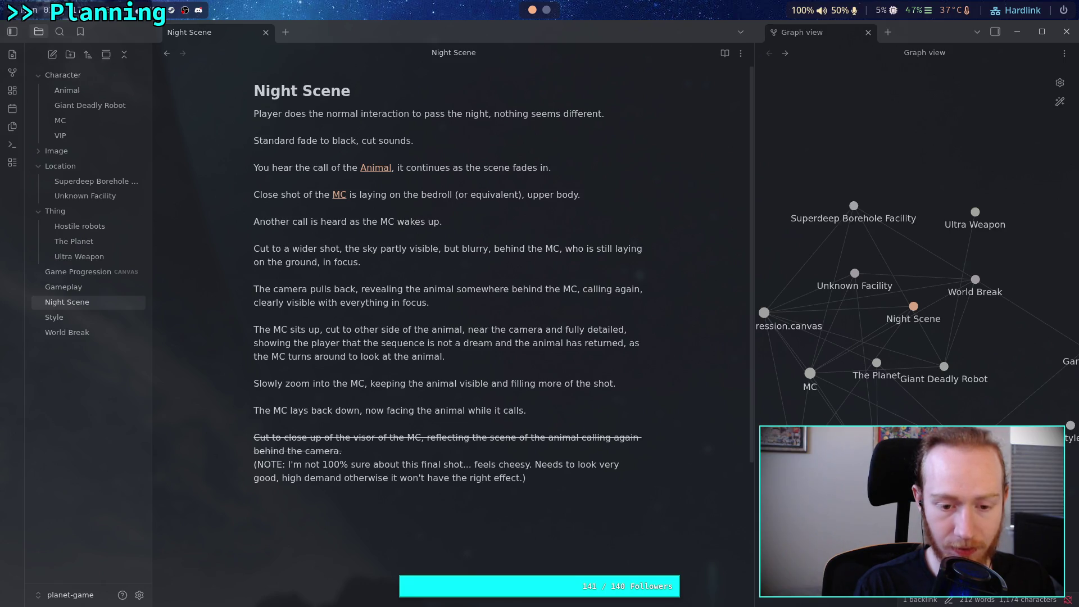
type("shot,")
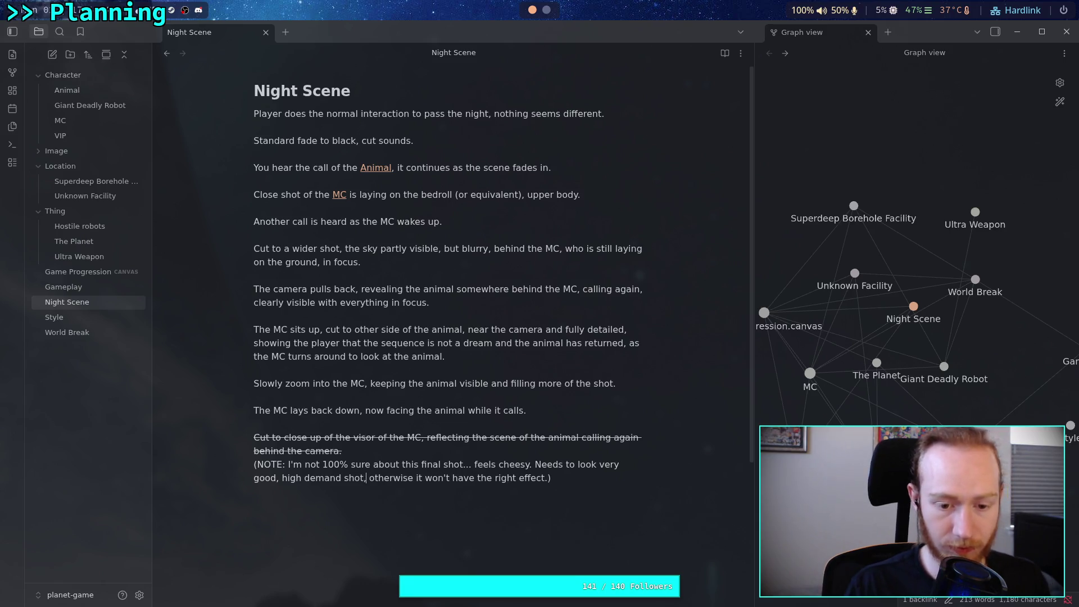
left_click(398, 511)
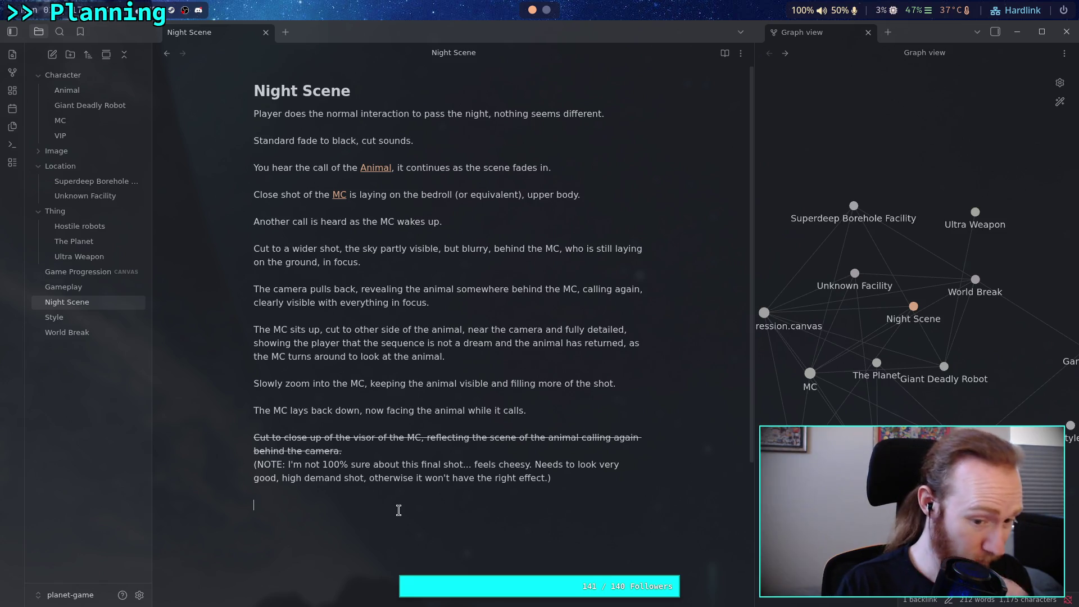
type("Fade to")
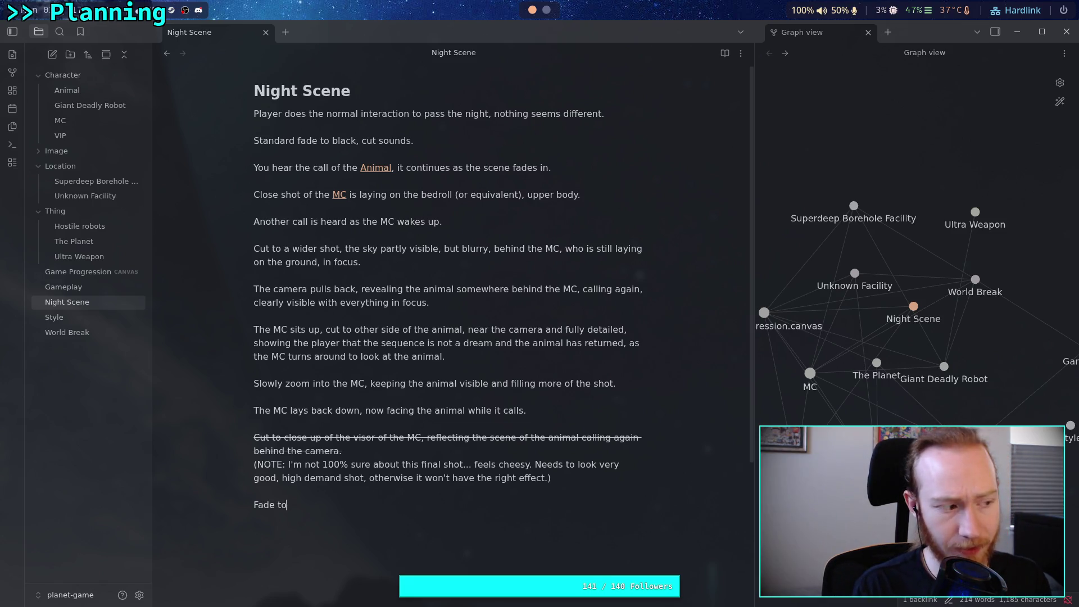
type(" black again.")
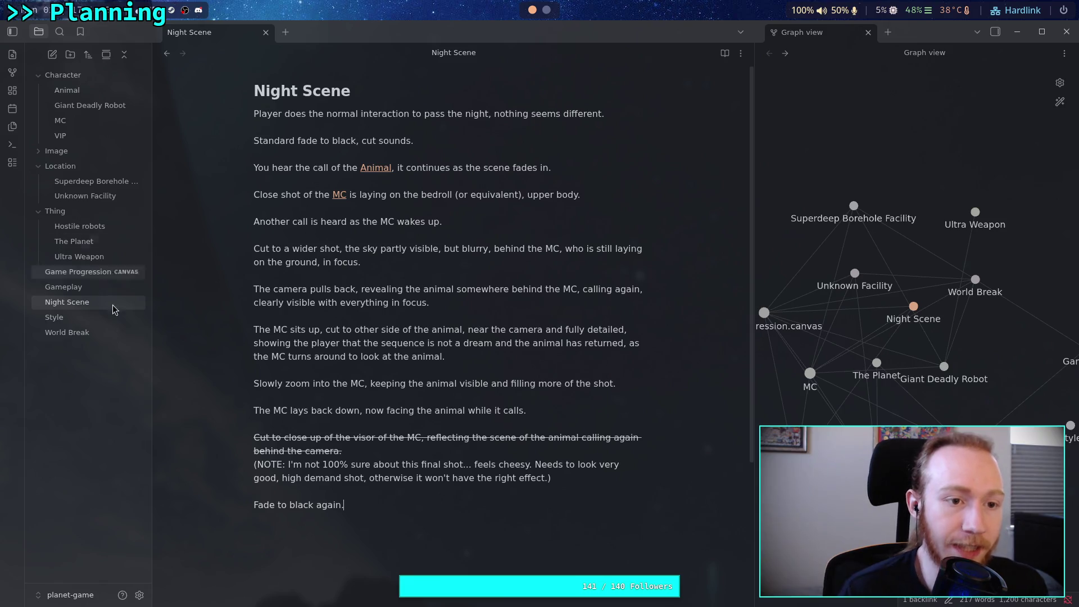
- On the Game Progression canvas, try narrowing the Night Scene card to a heading, then cancel
left_click(79, 272)
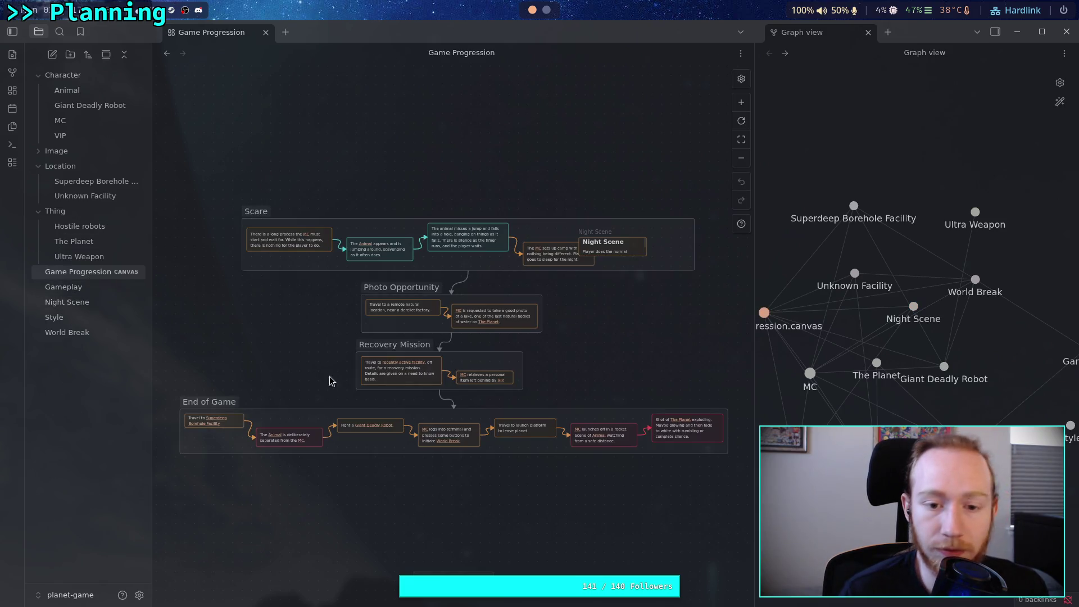
scroll(504, 324, "up", 5)
scroll(504, 324, "down", 2)
left_click(492, 338)
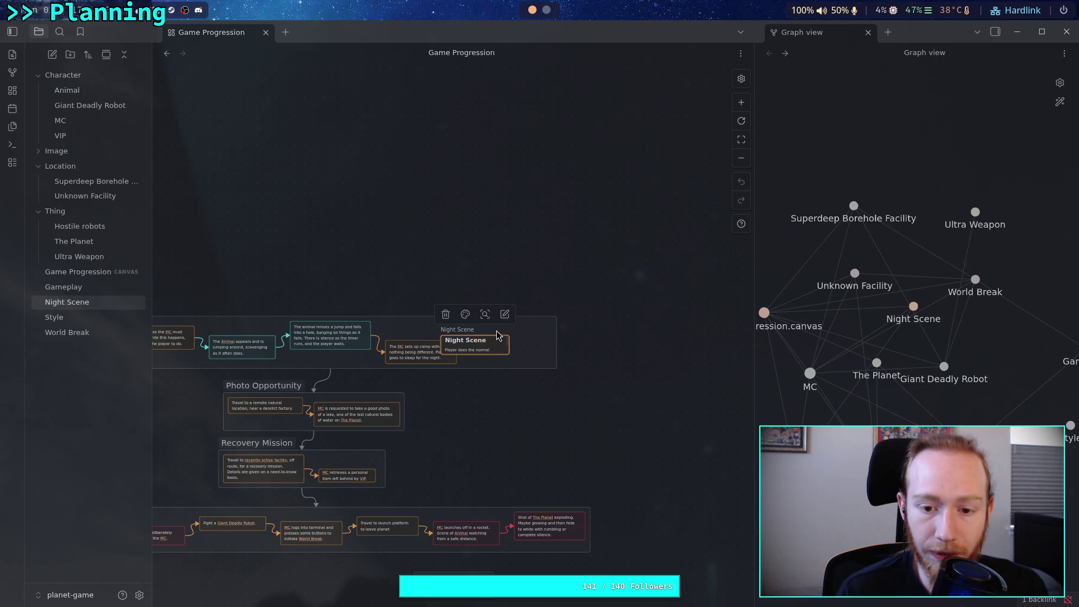
right_click(491, 334)
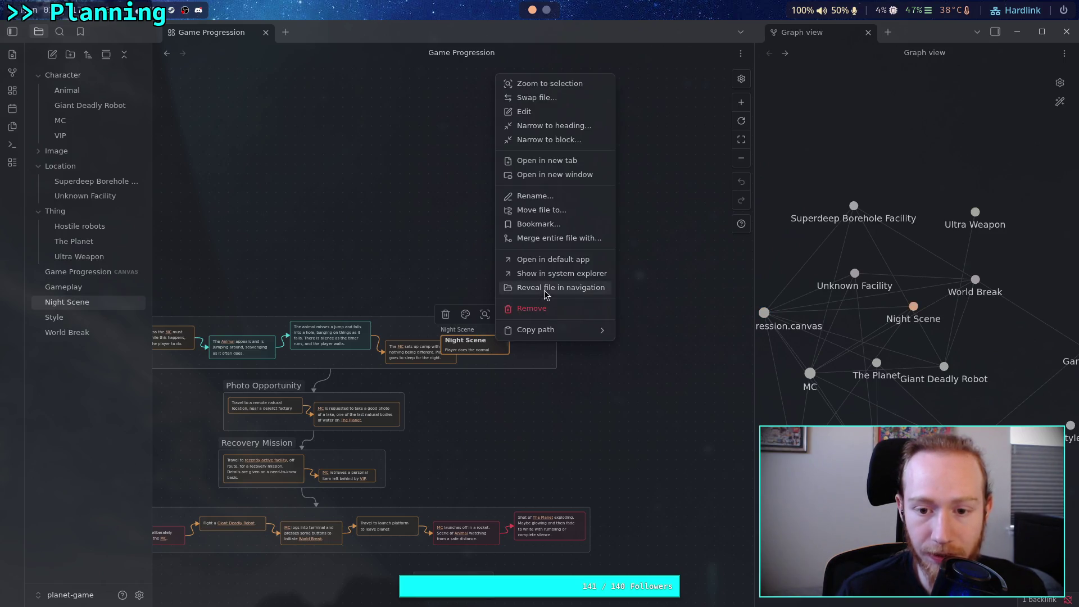
left_click(566, 127)
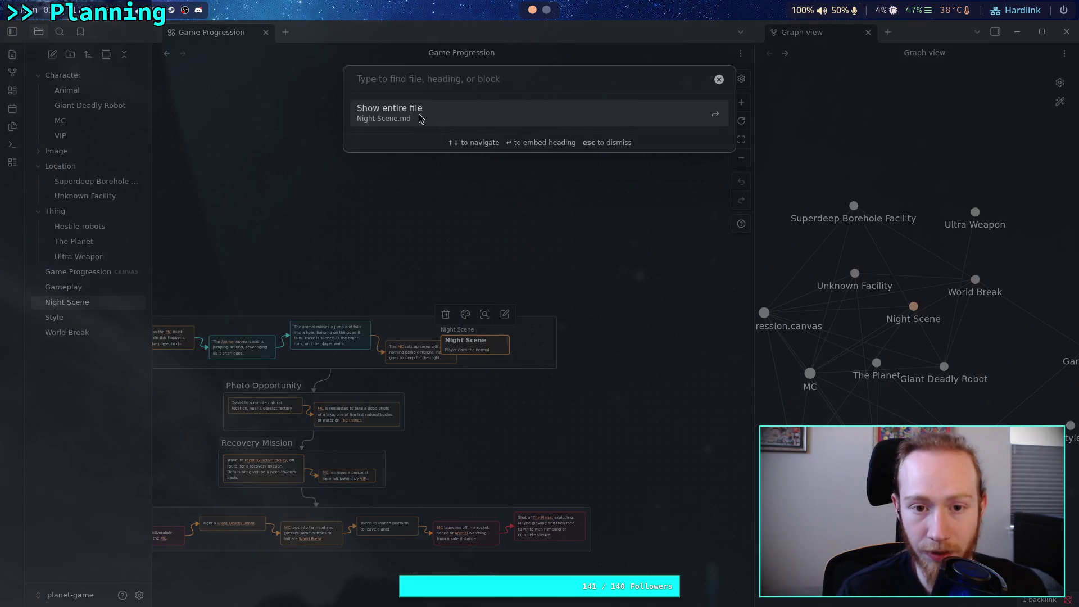
left_click(419, 119)
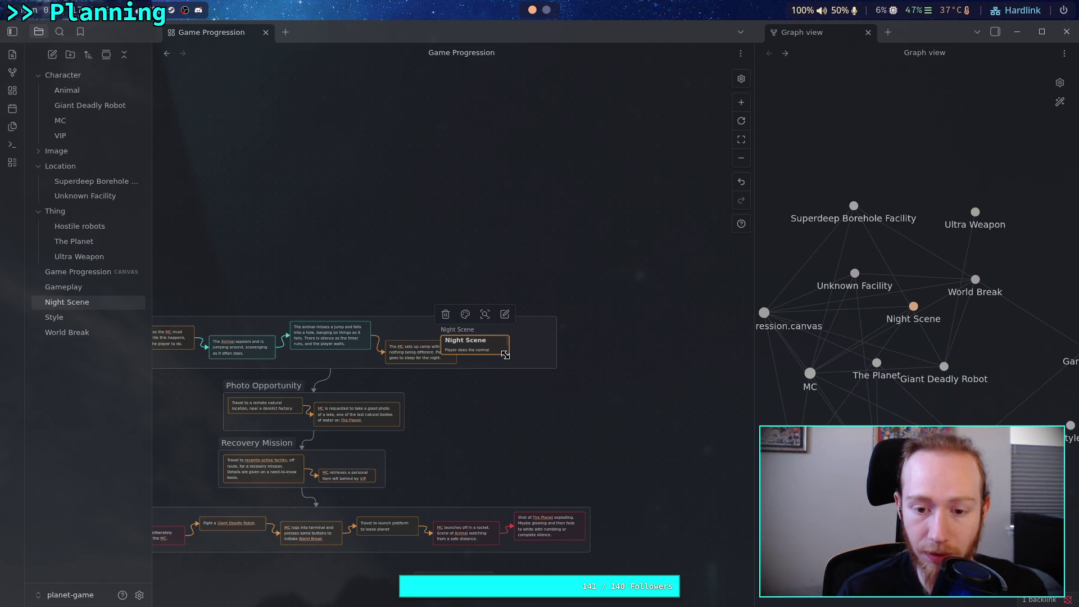
- Drag the Night Scene card's bottom edge down so its body text shows
scroll(525, 380, "up", 5)
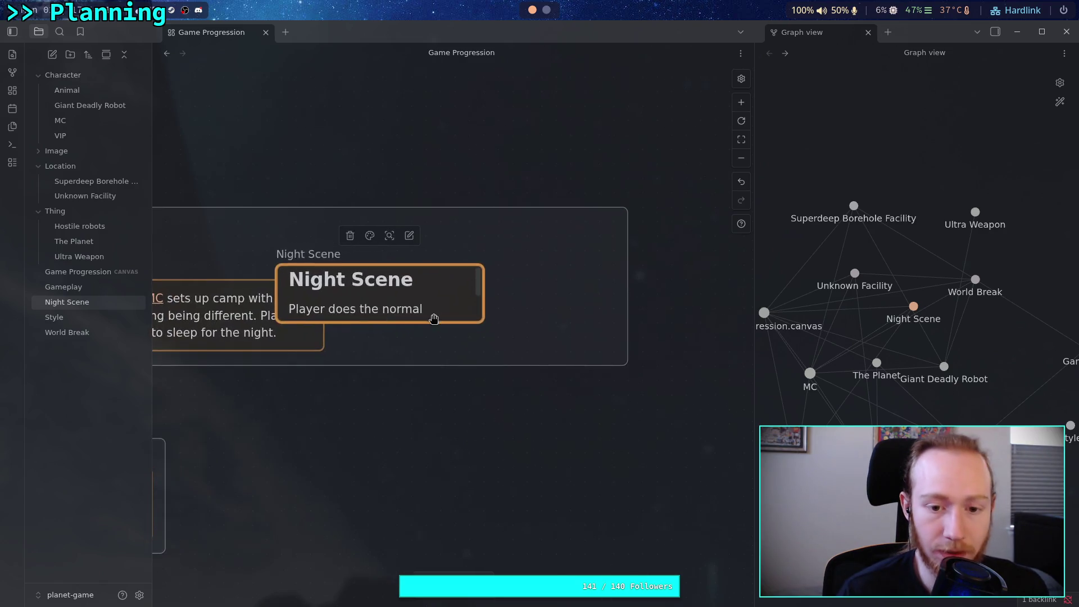
mouse_move(482, 320)
left_mouse_down()
mouse_move(484, 350)
mouse_move(441, 314)
mouse_move(486, 301)
mouse_move(499, 321)
mouse_move(498, 302)
left_mouse_up()
left_click(532, 400)
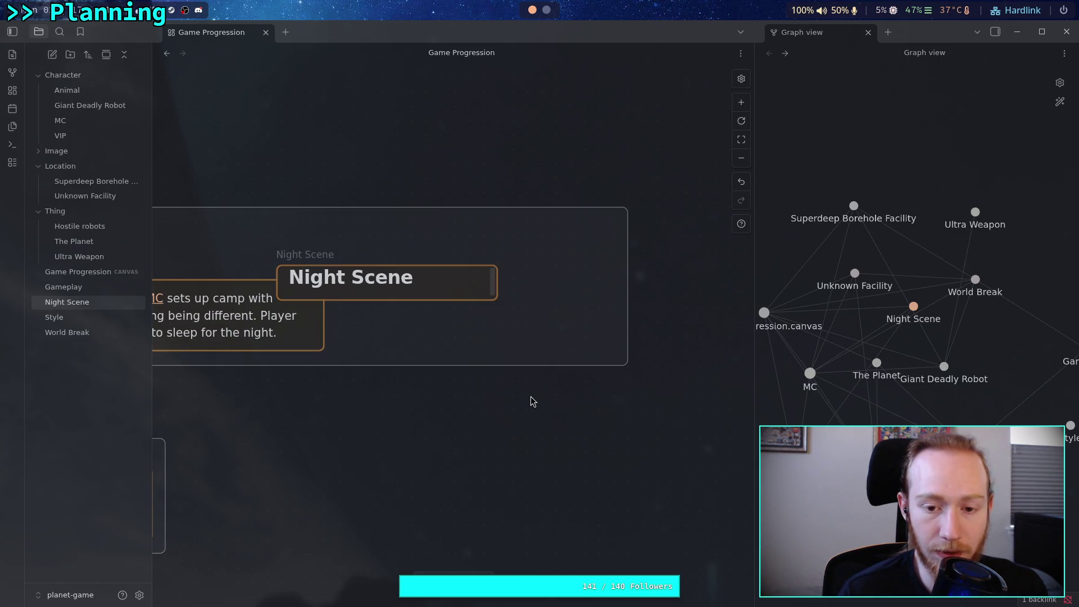
left_click(470, 282)
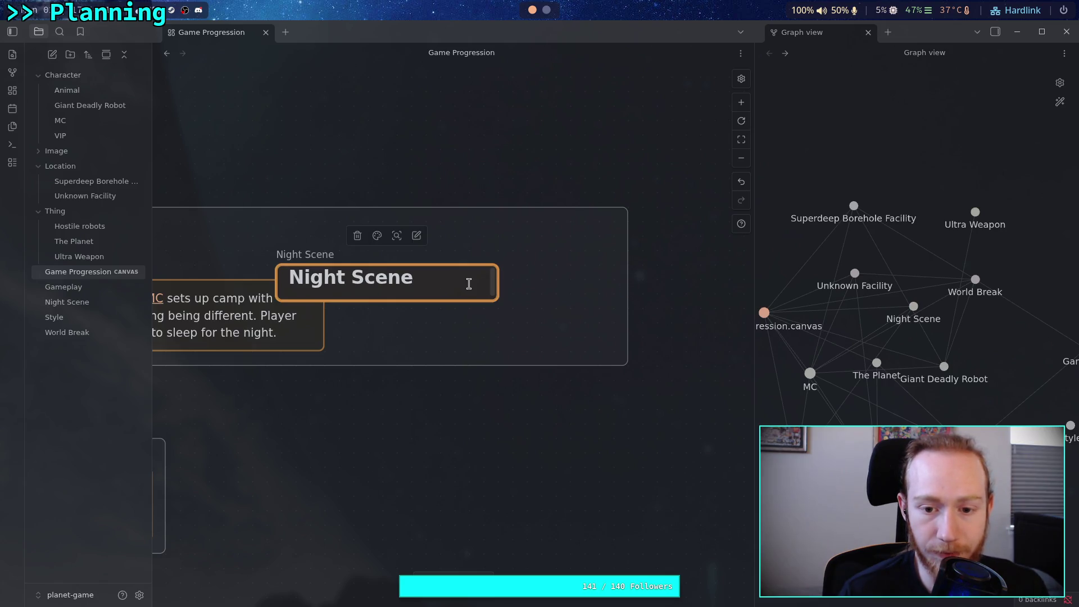
scroll(461, 284, "down", 5)
scroll(462, 283, "down", 2)
scroll(444, 280, "up", 8)
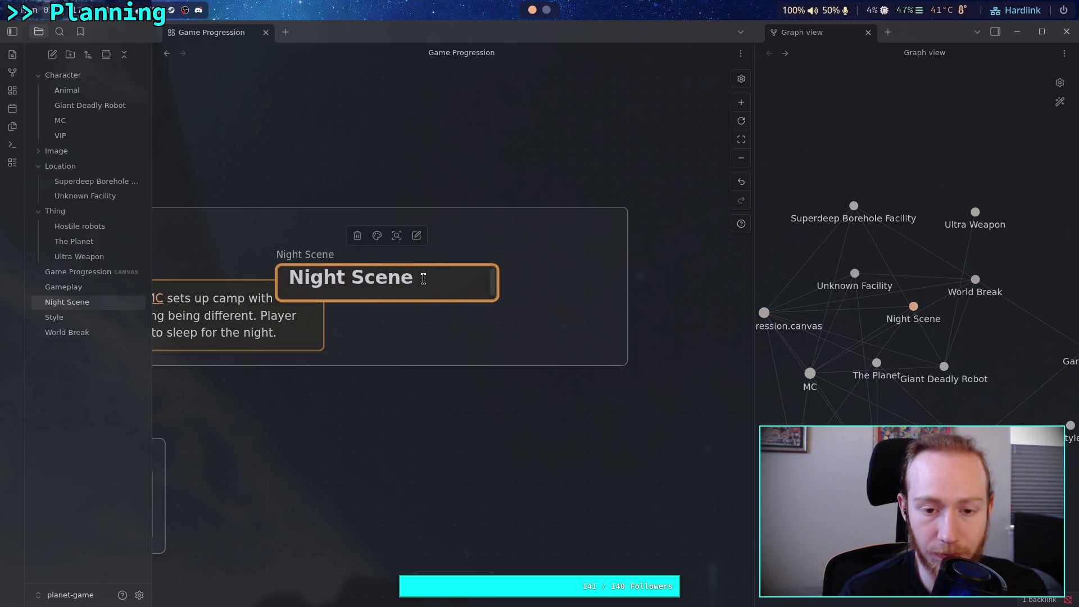
right_click(425, 280)
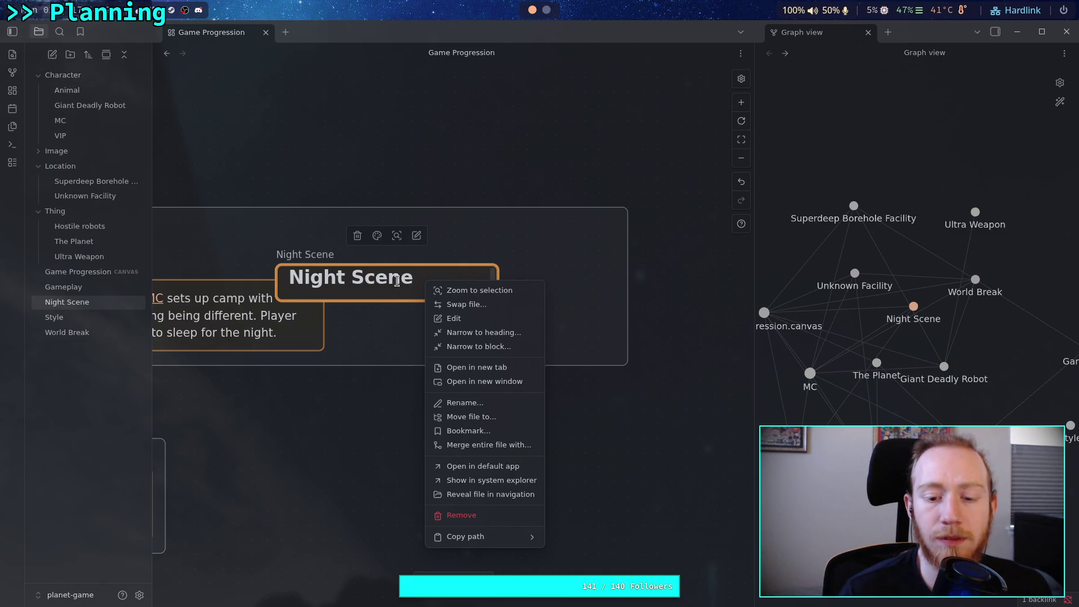
left_click(365, 277)
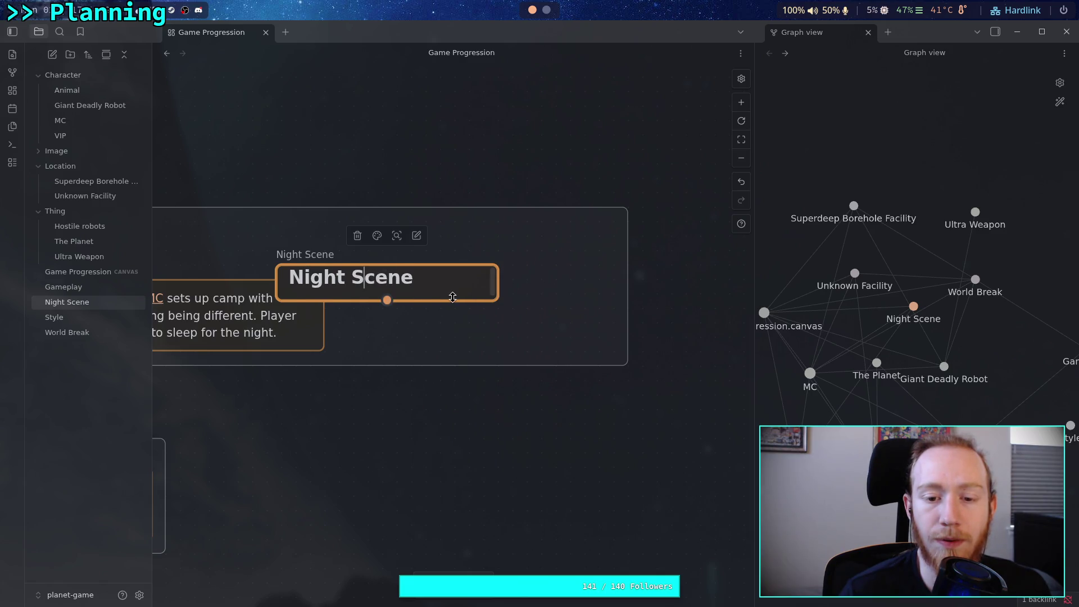
left_click_drag(452, 301, 444, 366)
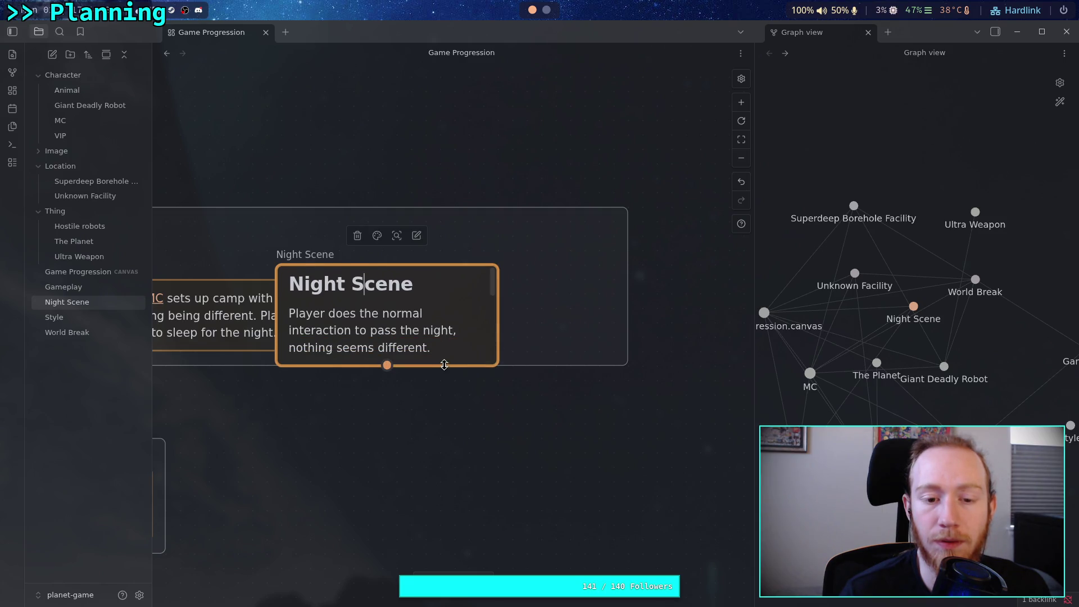
- Try narrowing the card to a block, dismiss the picker, and return to the note
right_click(389, 294)
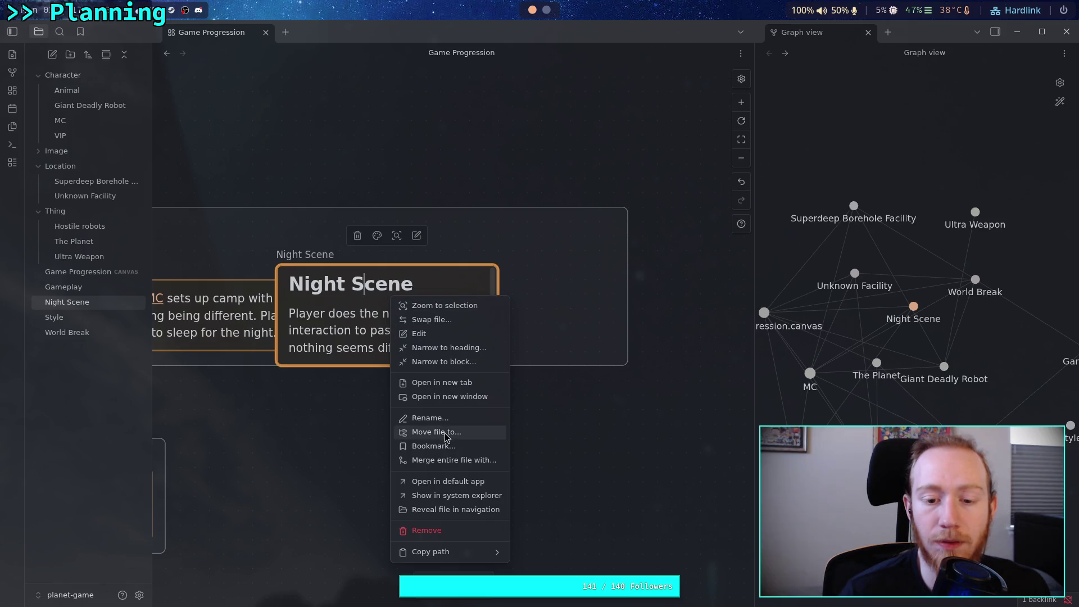
left_click(458, 361)
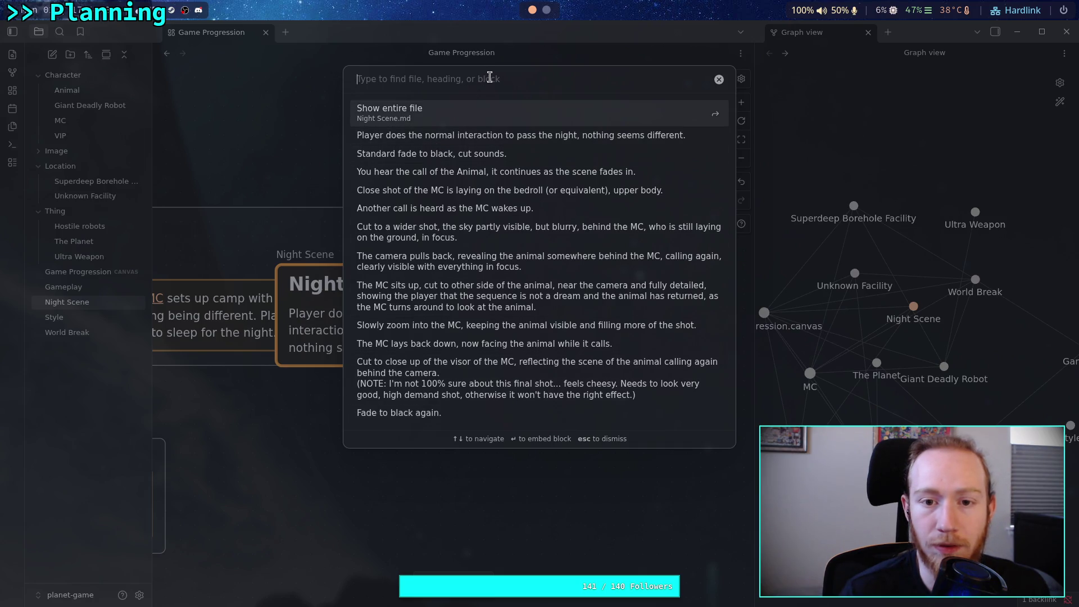
key("Escape")
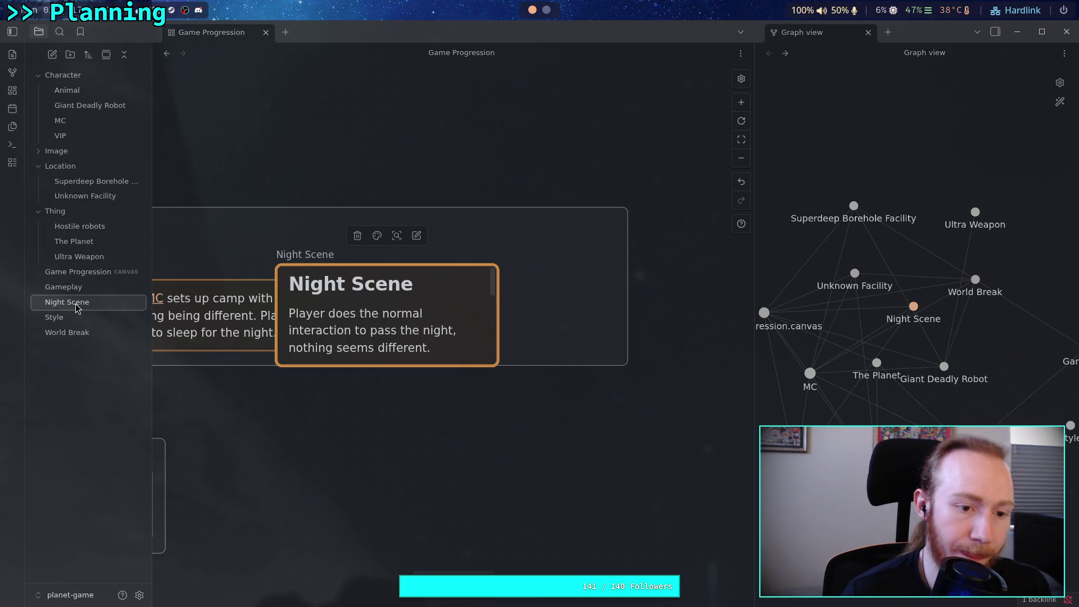
left_click(110, 316)
- Add a 'Cutscene file' line at the top of the Night Scene note
left_click(113, 301)
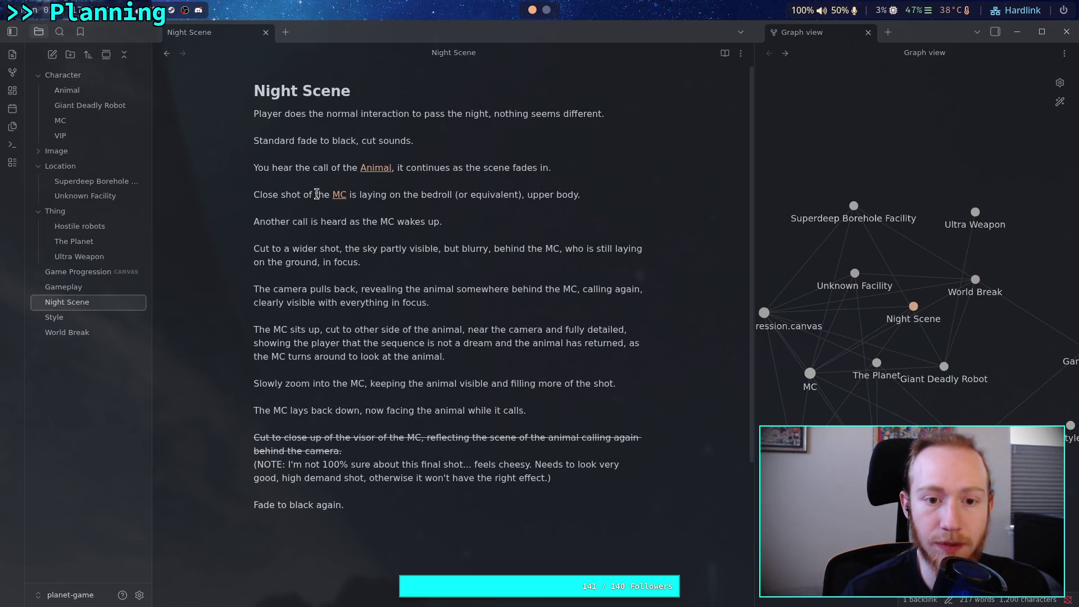
left_click(254, 113)
key("Return")
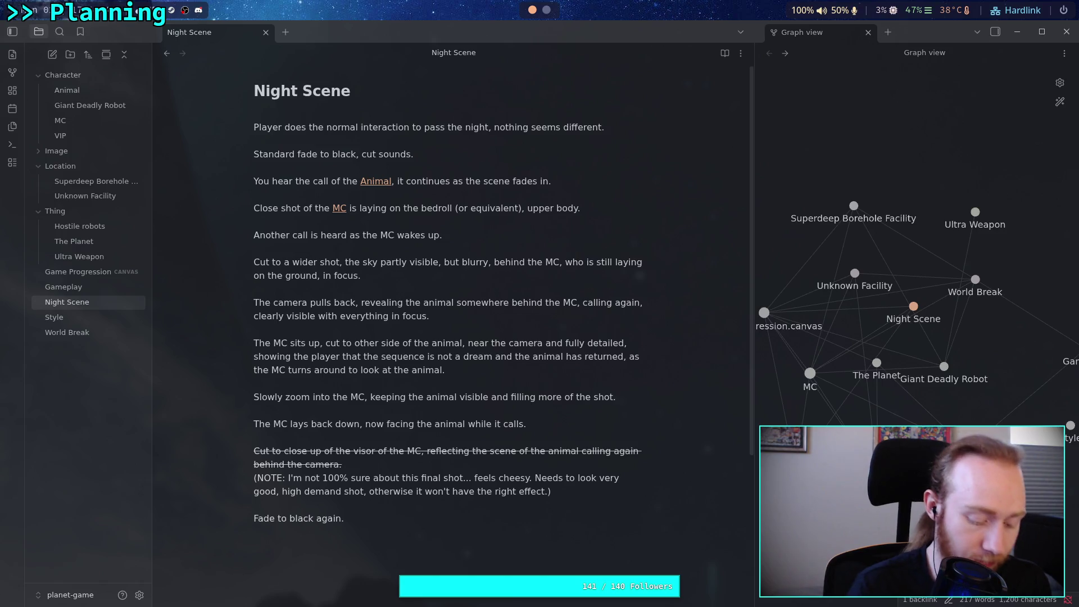
type("Cutscene following the")
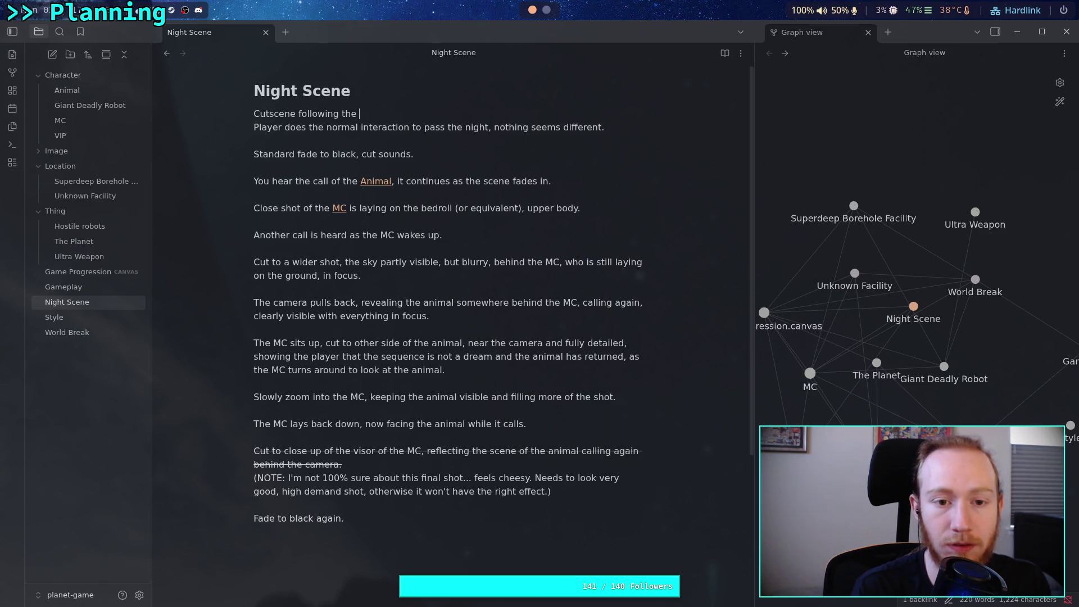
key("BackSpace")
key("BackSpace")
key("BackSpace")
type("ile.")
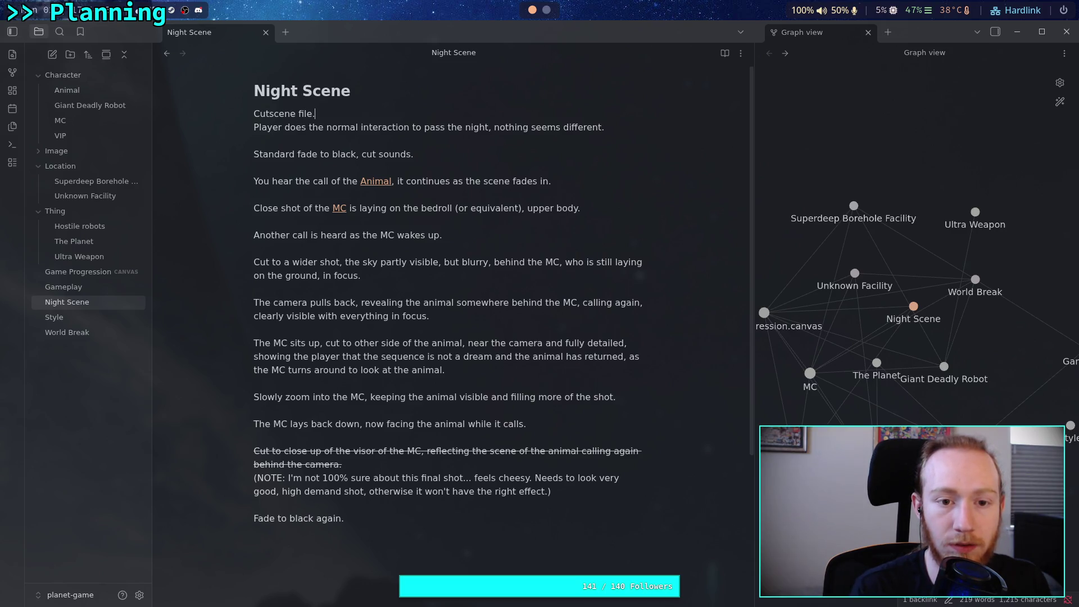
key("Return")
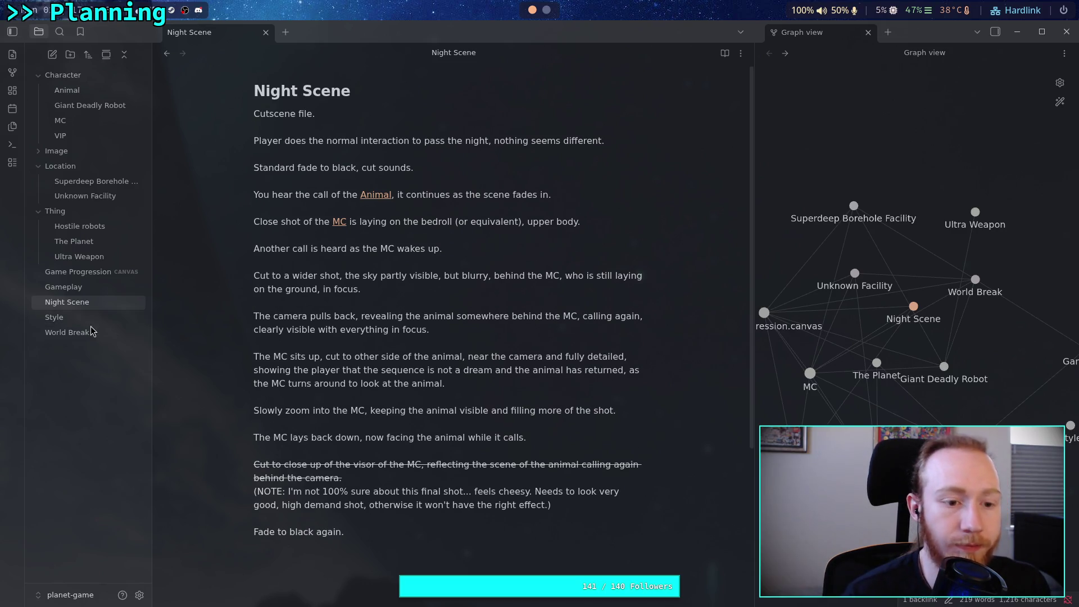
- Remove the period after 'Cutscene file' and open the Game Progression canvas
left_click(347, 116)
key("BackSpace")
left_click(284, 338)
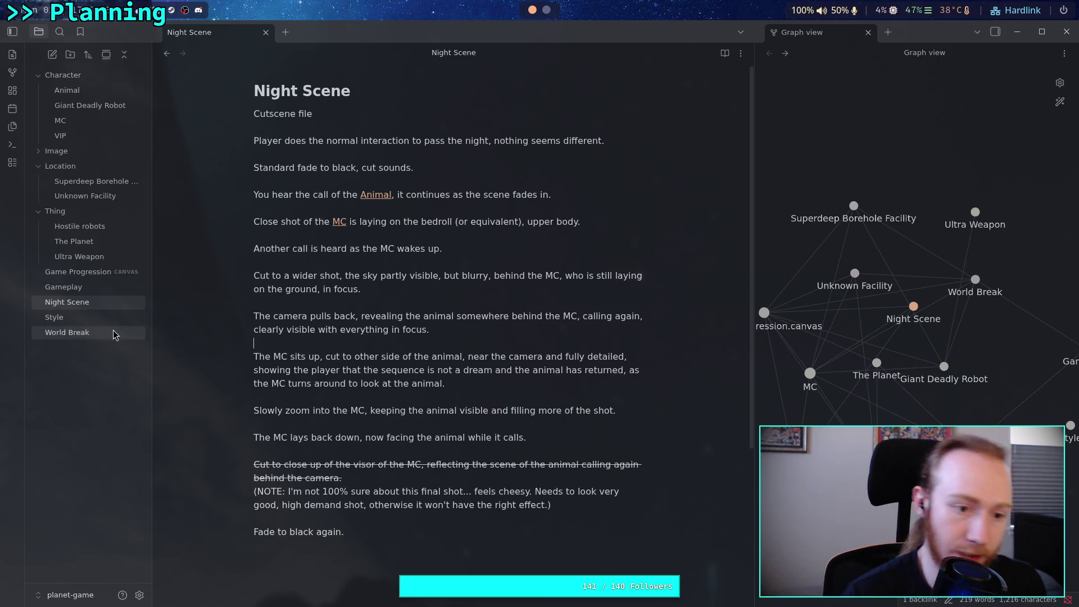
left_click(107, 271)
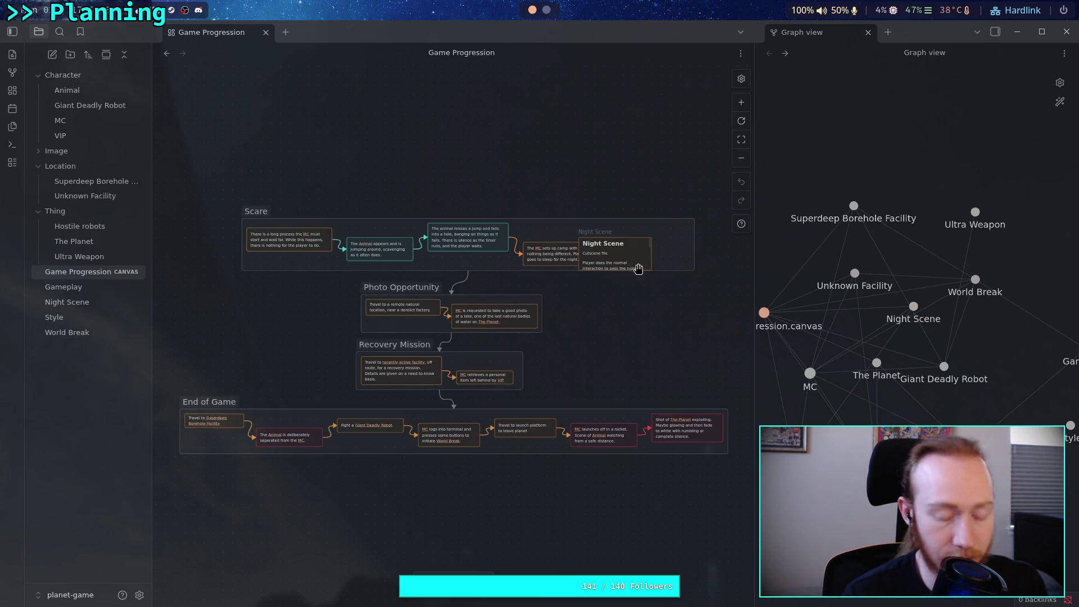
- Narrow the Night Scene card to the 'Cutscene file' block and check its block ID
scroll(620, 264, "up", 5)
left_click(618, 247)
left_click(584, 161)
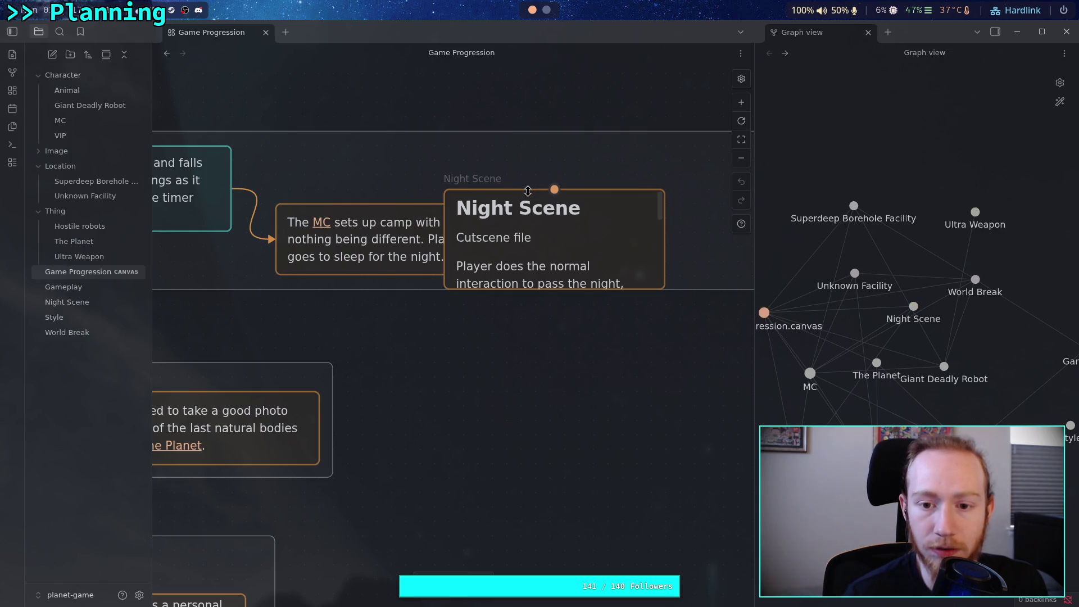
right_click(476, 180)
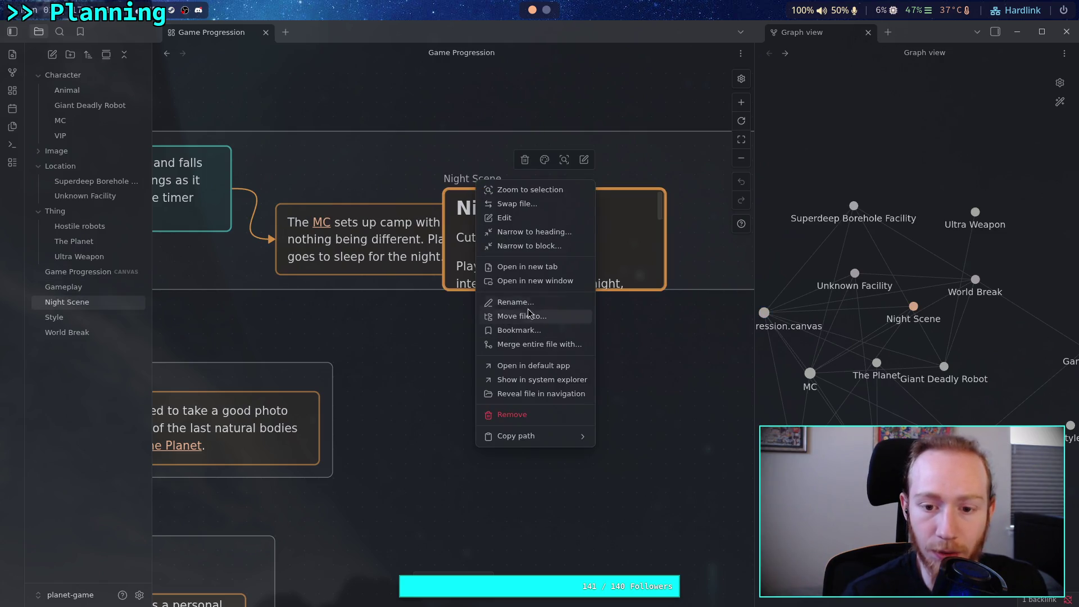
left_click(525, 246)
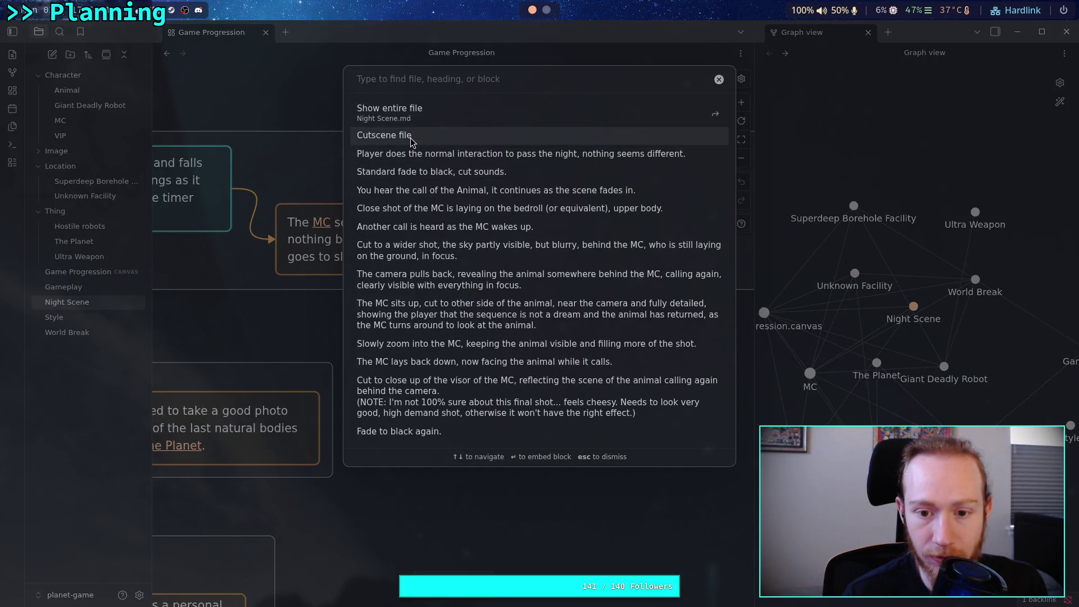
left_click(410, 136)
scroll(537, 234, "up", 2)
double_click(510, 333)
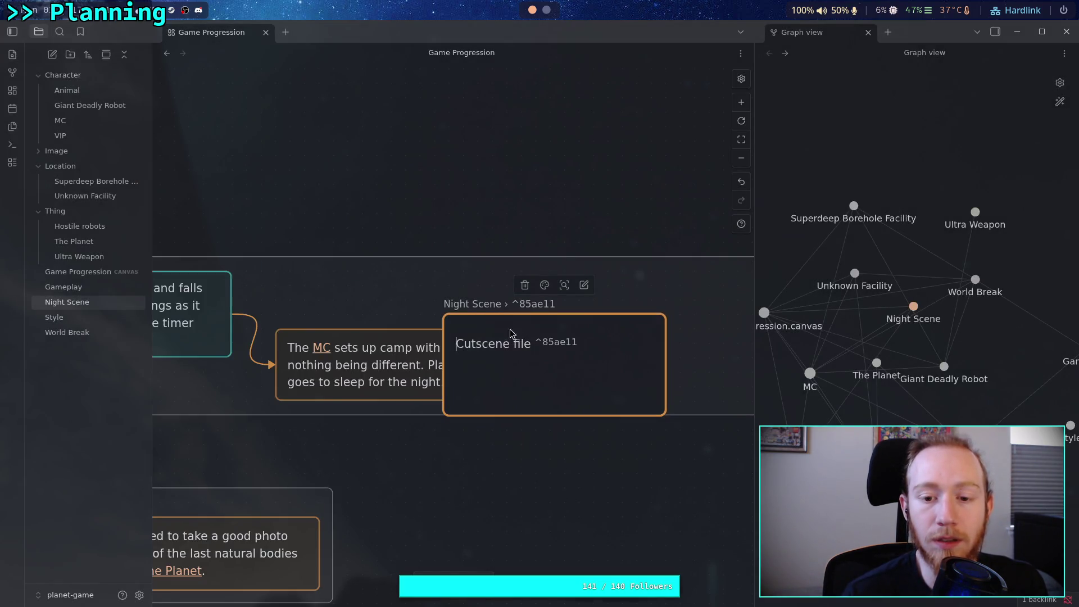
left_click(579, 504)
left_click(528, 346)
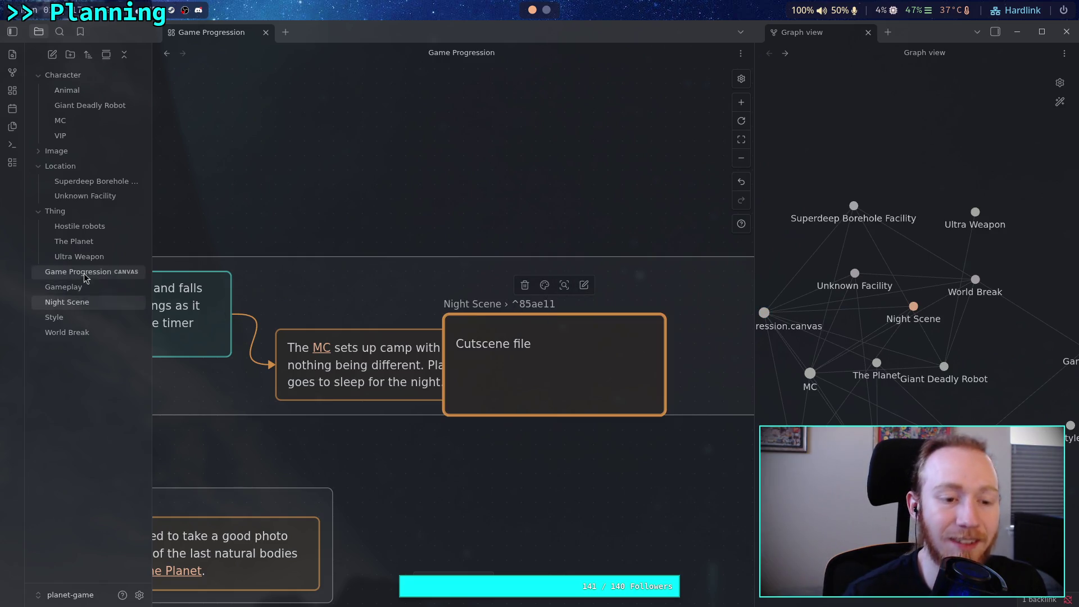
- Delete the ^85ae11 block ID from the Night Scene note and return to the canvas
left_click(67, 316)
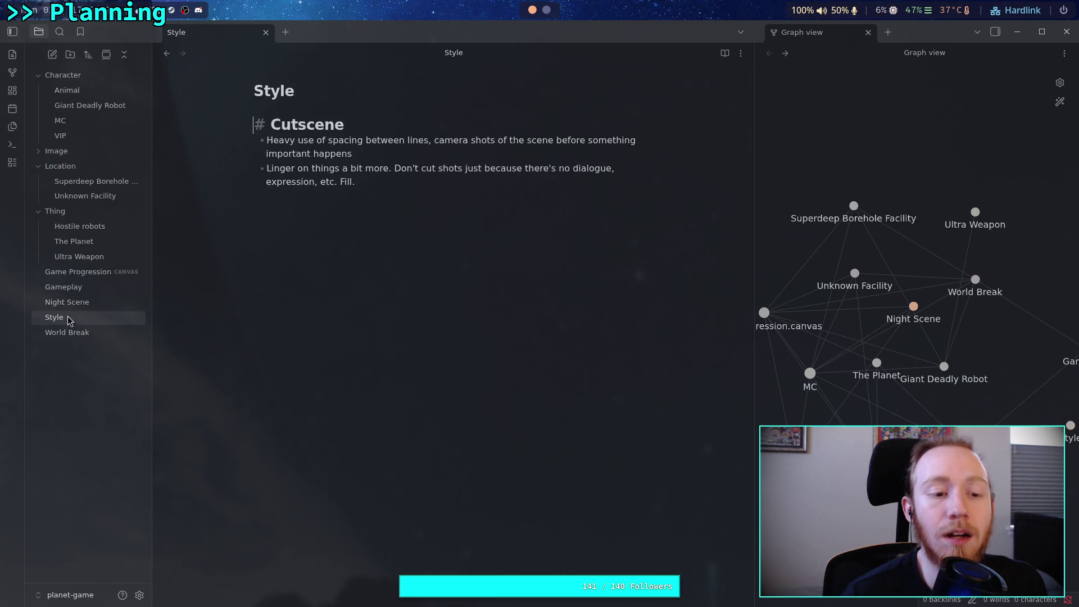
left_click(69, 303)
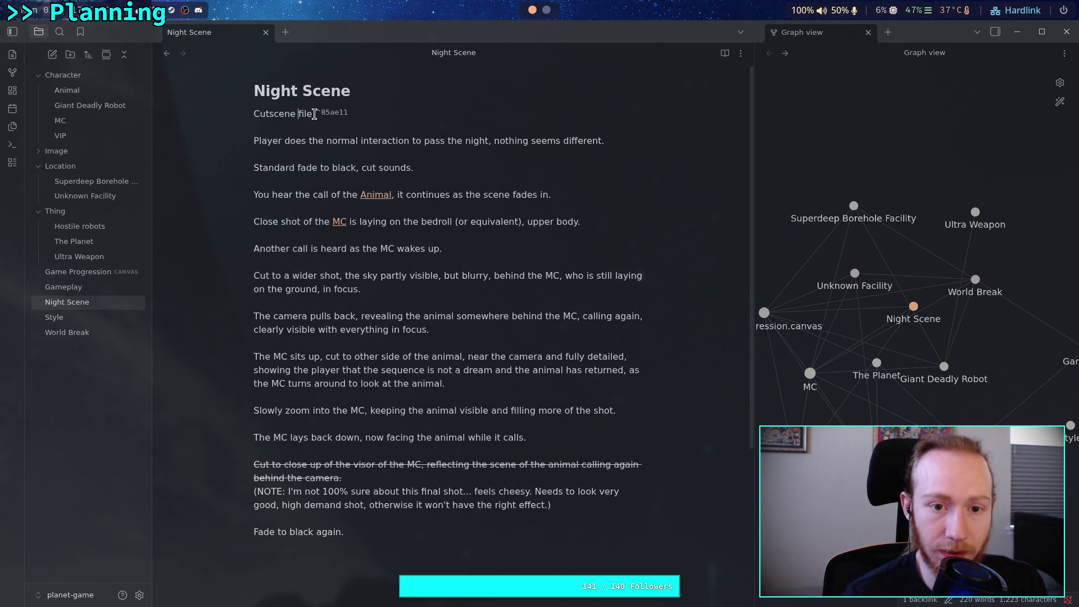
left_click_drag(314, 114, 373, 116)
key("BackSpace")
key("BackSpace")
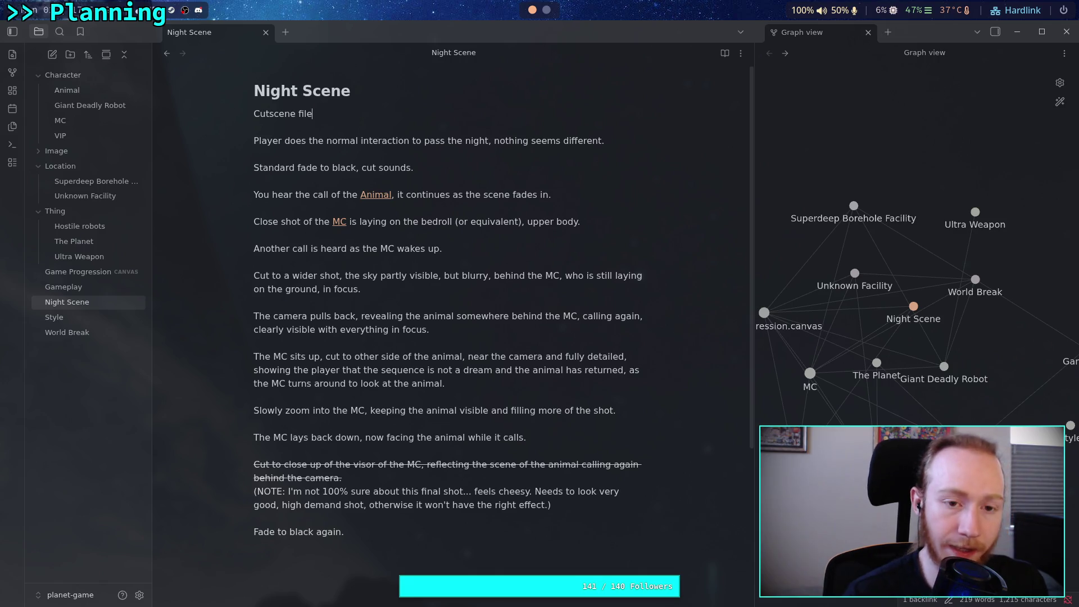
key("Return")
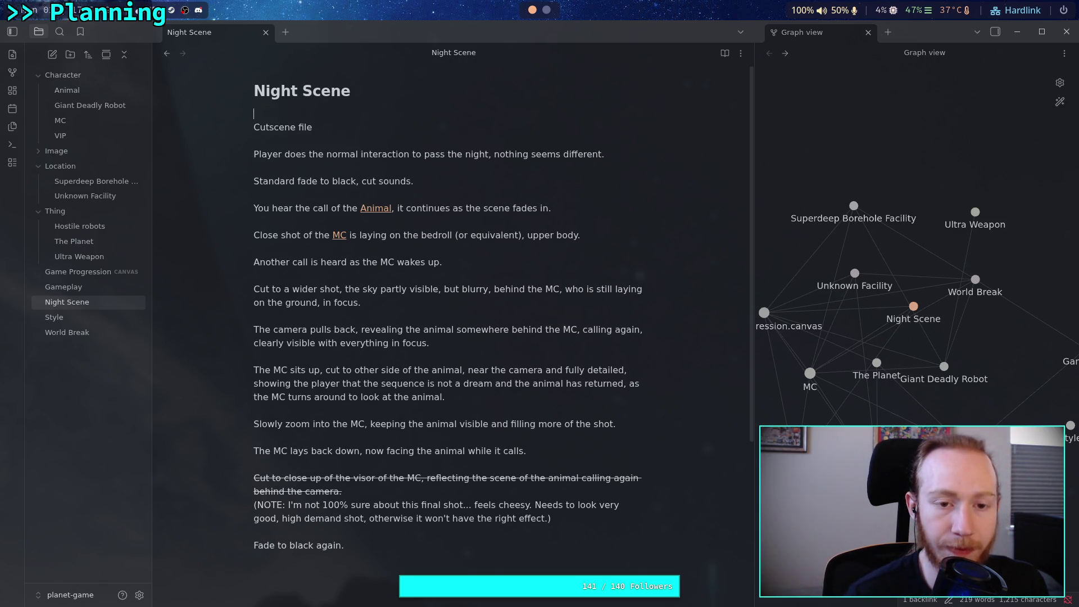
key("Return")
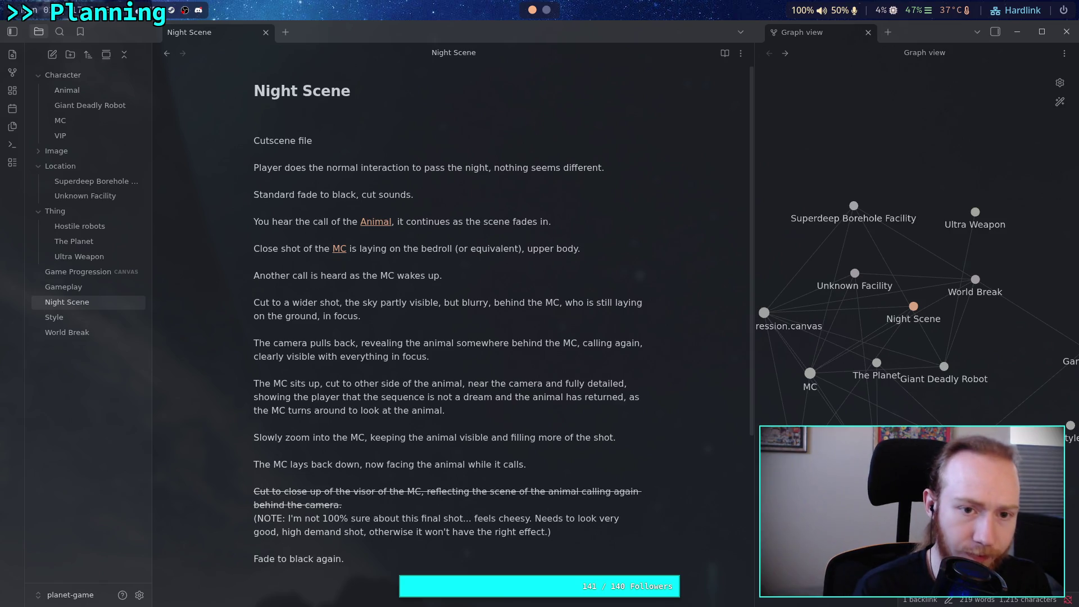
key("Delete")
key("Delete")
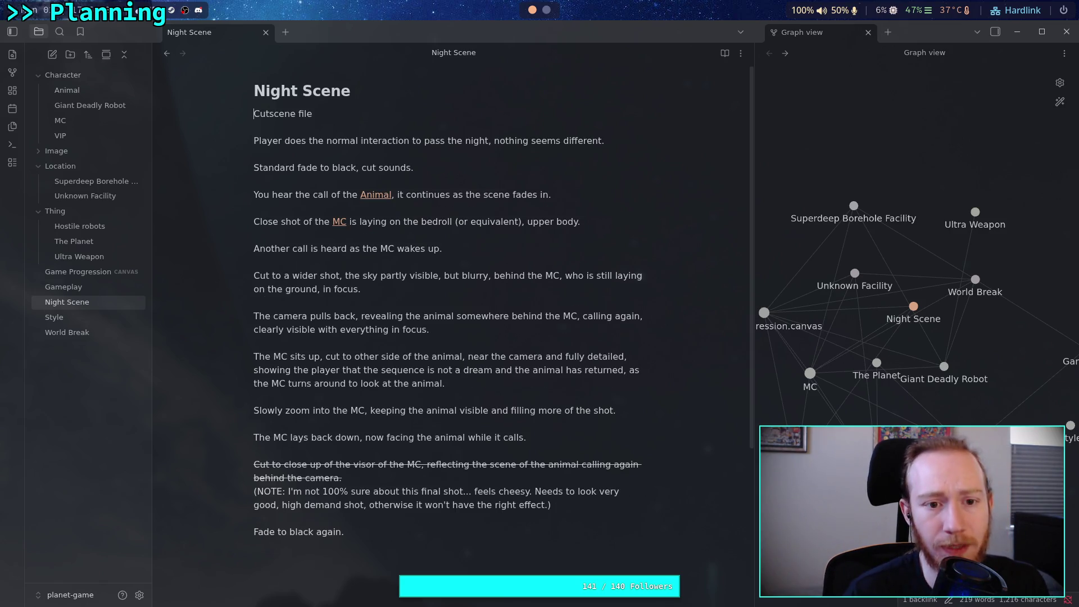
left_click(118, 274)
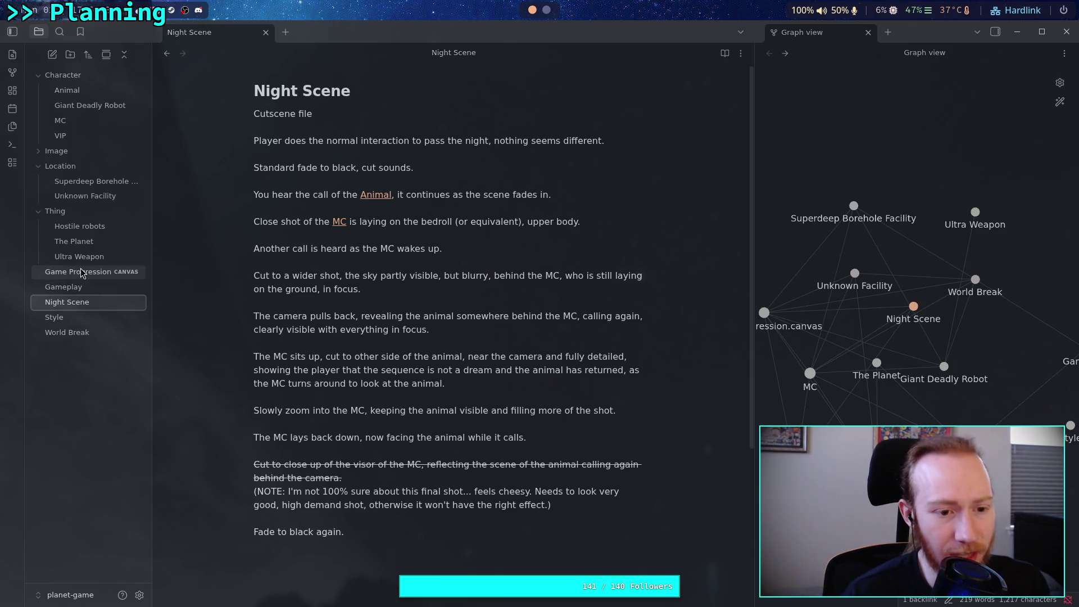
left_click(652, 379)
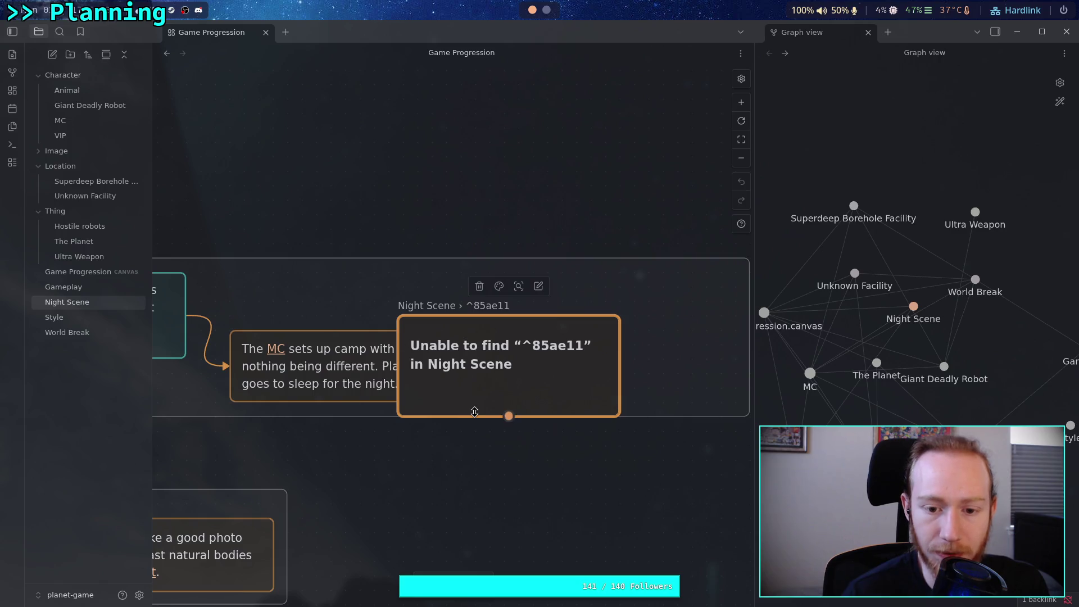
right_click(437, 350)
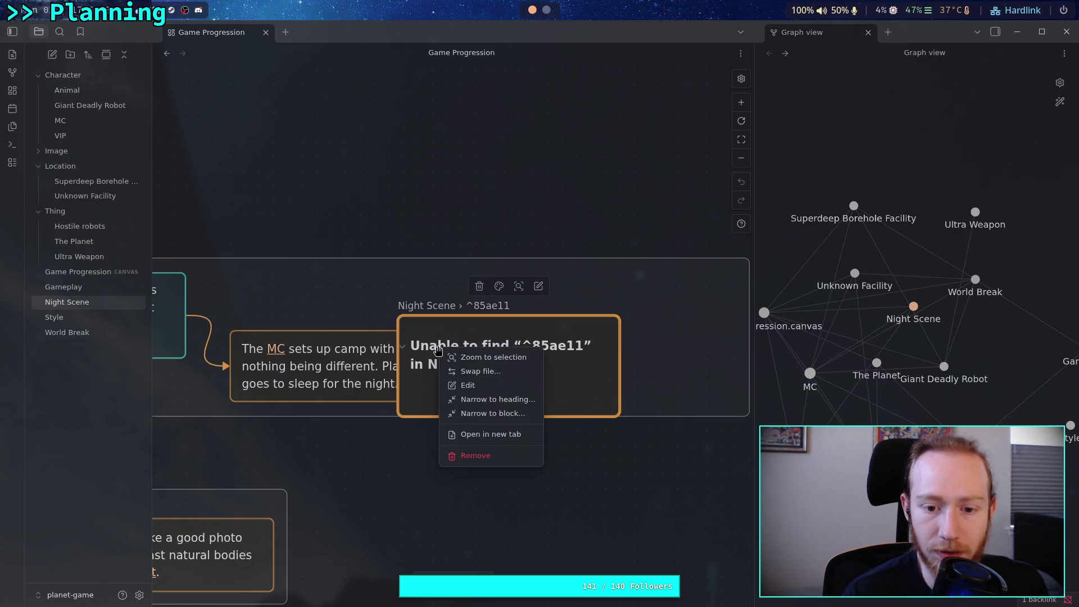
left_click(478, 400)
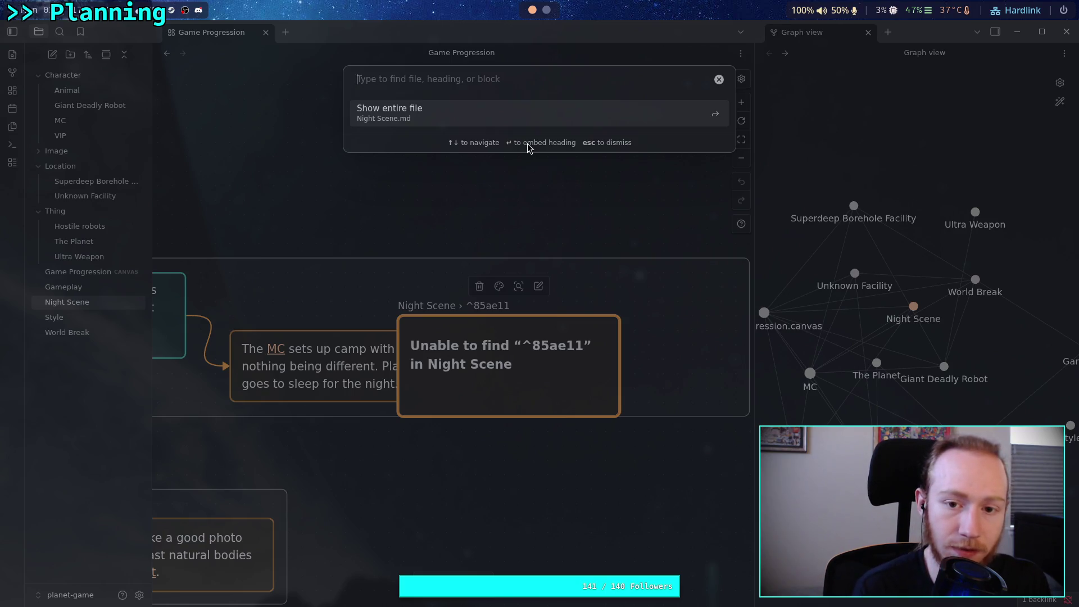
type("Night Scene")
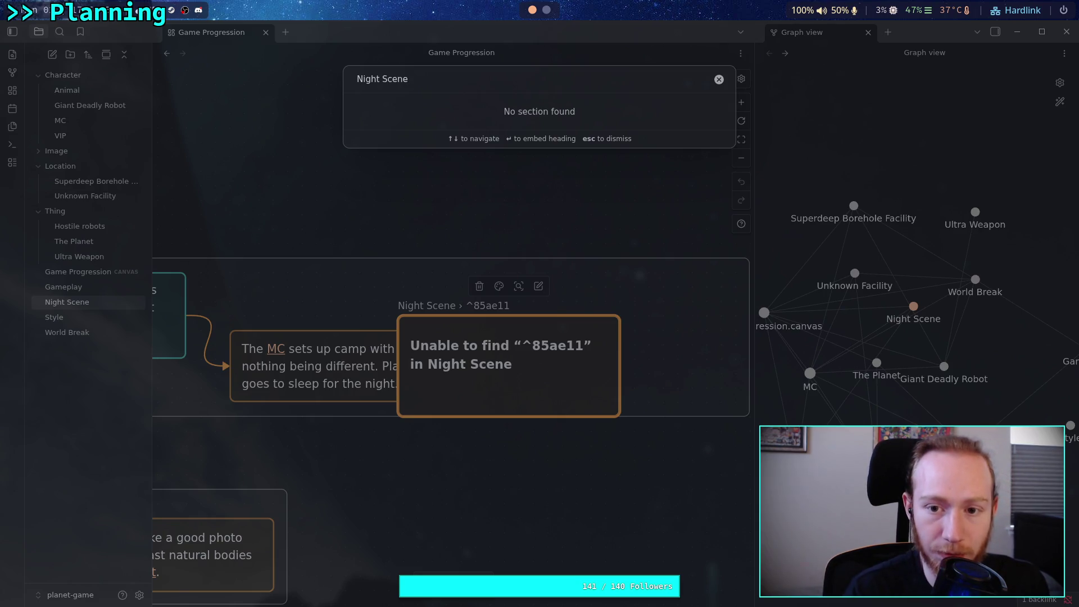
key("Escape")
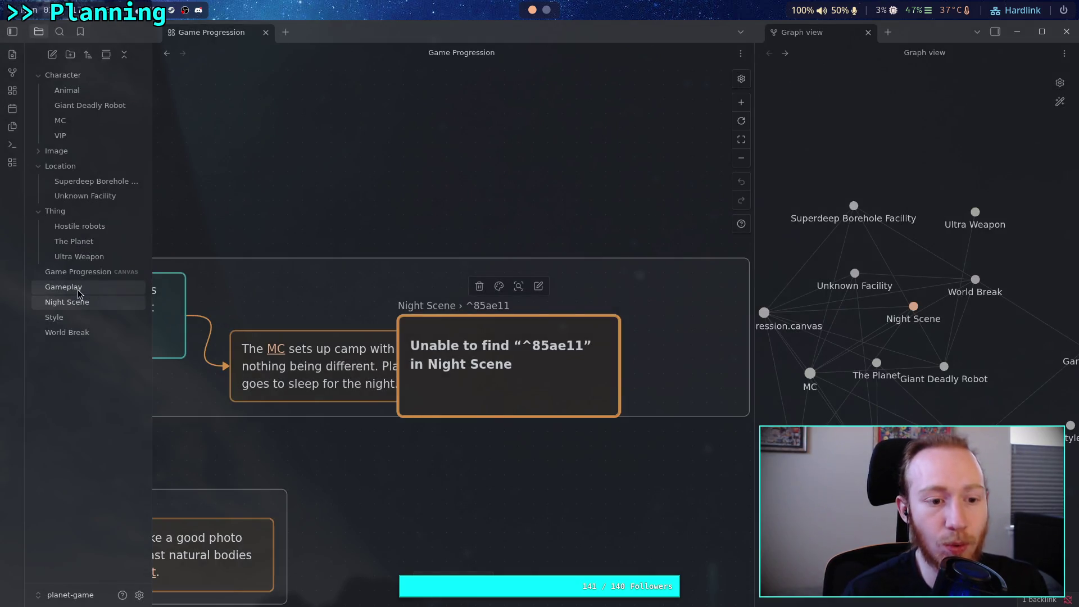
left_click_drag(77, 304, 78, 310)
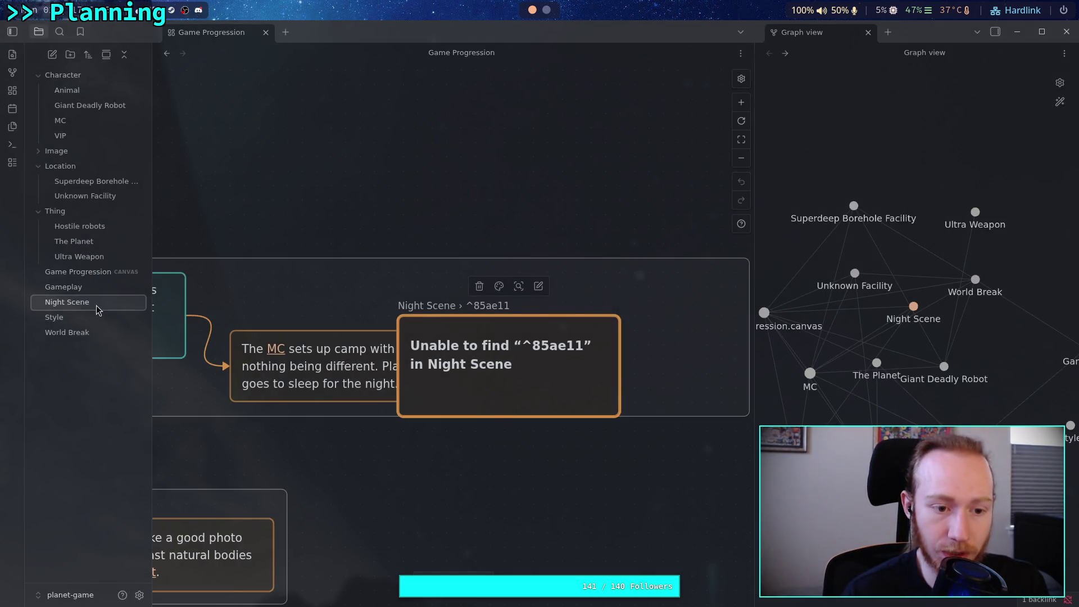
left_click(99, 315)
left_click(115, 304)
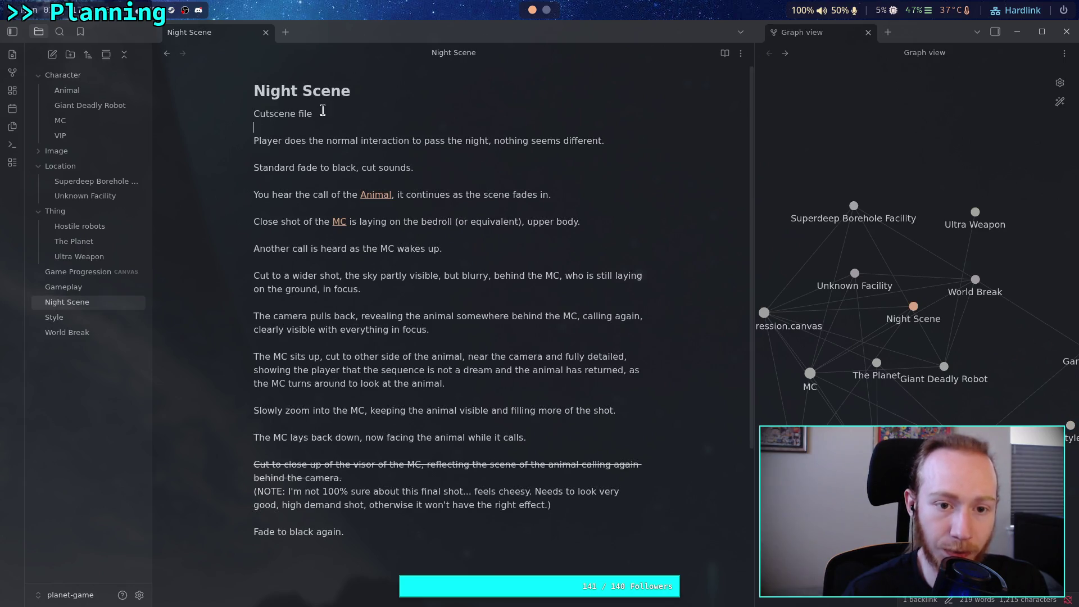
- Replace 'Cutscene file' with a 'Night Cutscene' heading, then go back to the canvas
left_click_drag(322, 112, 252, 117)
key("BackSpace")
type("# Cut")
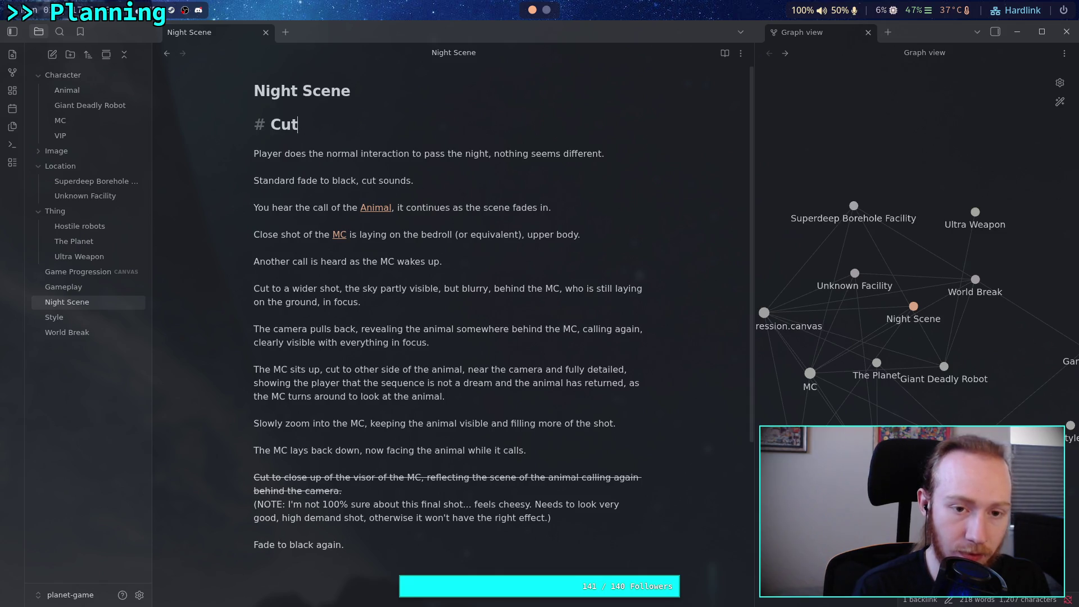
type("N")
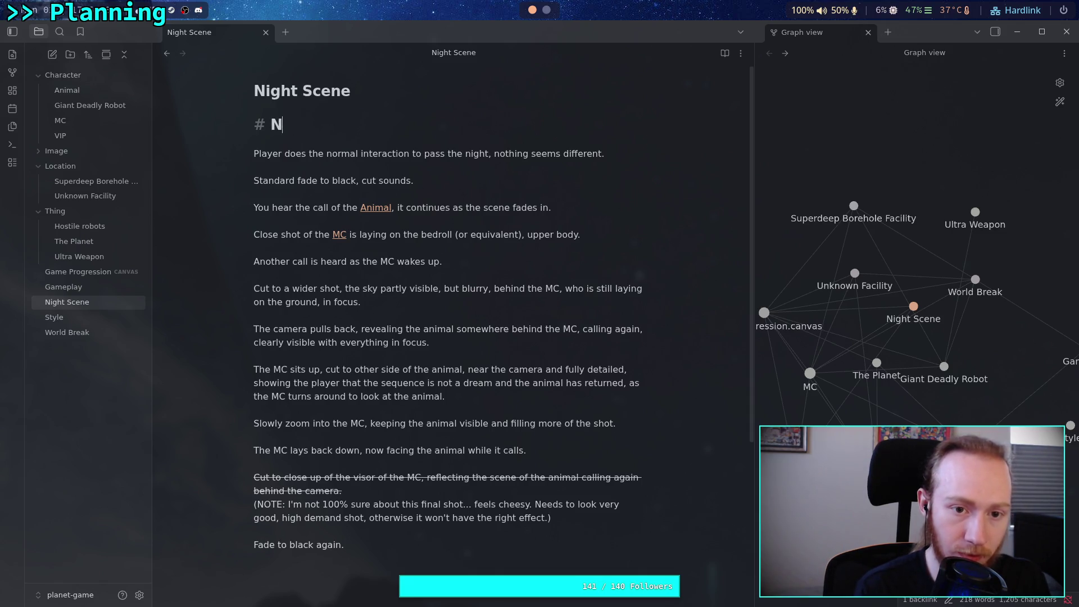
type("giight Scene")
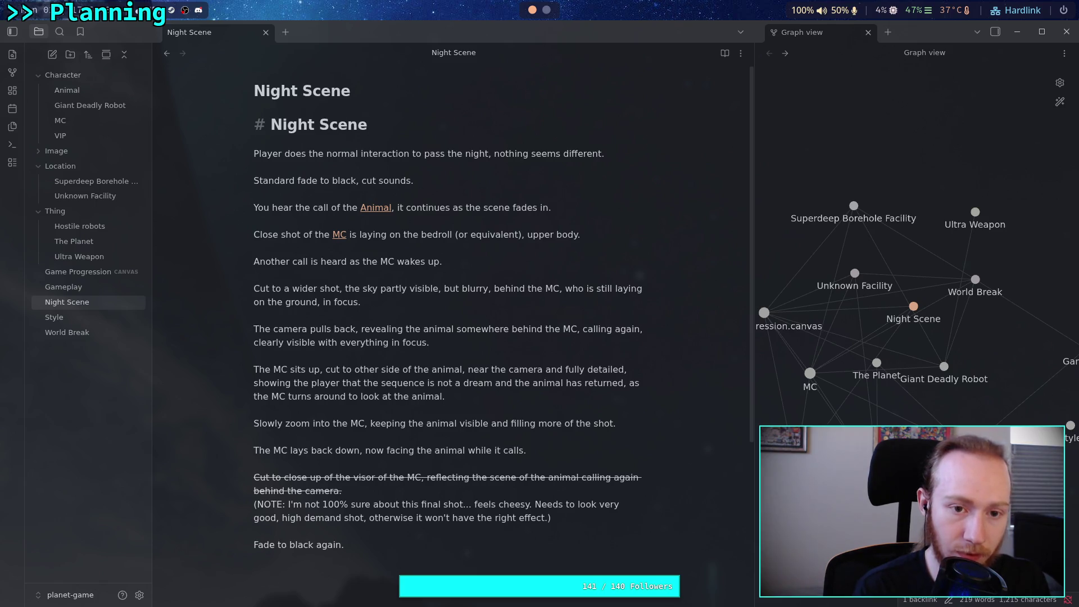
type("Cut")
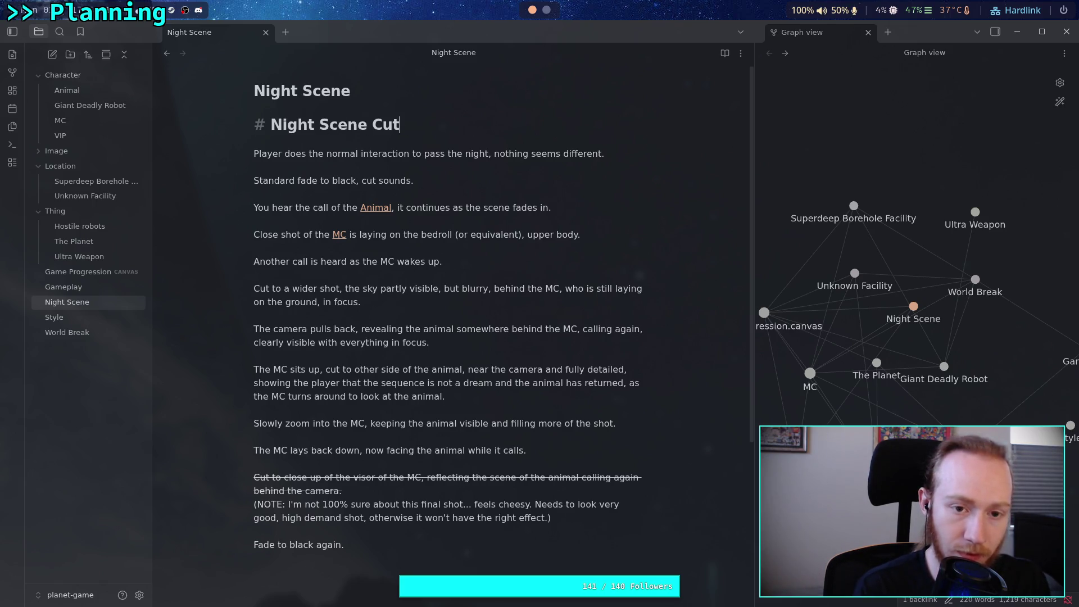
key("BackSpace")
key("BackSpace")
key("BackSpace")
type("sc")
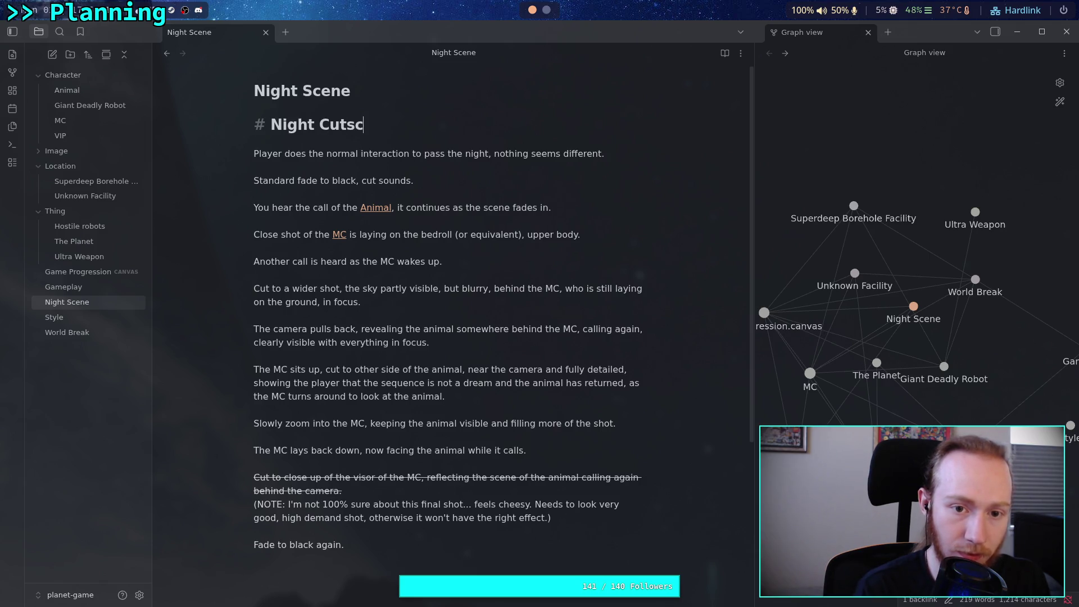
type("ene")
key("Return")
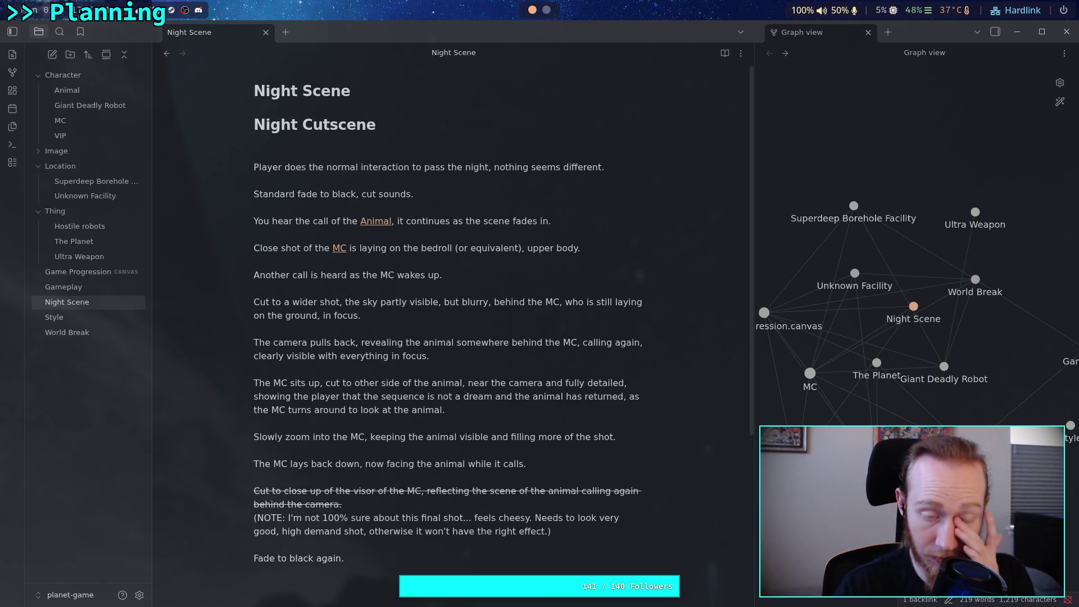
key("BackSpace")
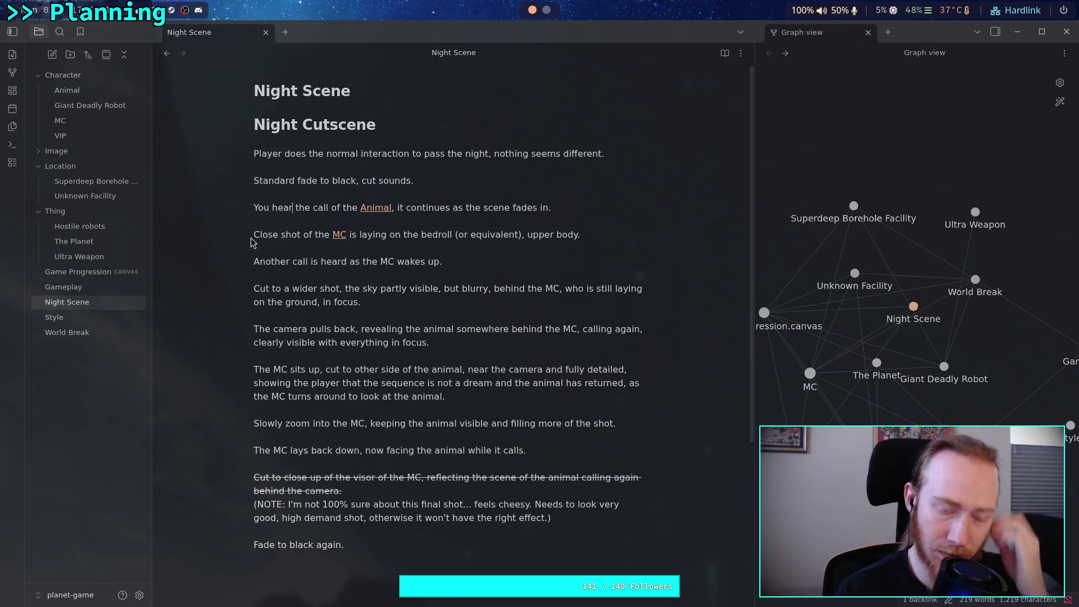
key("ctrl+alt+Left")
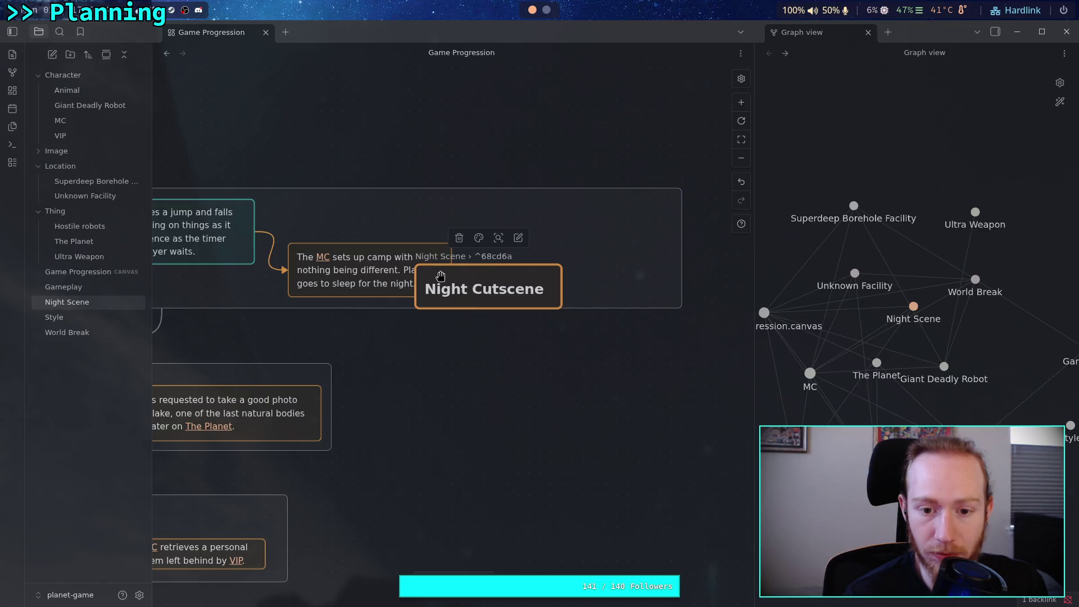
- Move the Night Cutscene card off the MC card and colour it red
left_click_drag(440, 276, 520, 254)
left_click(559, 216)
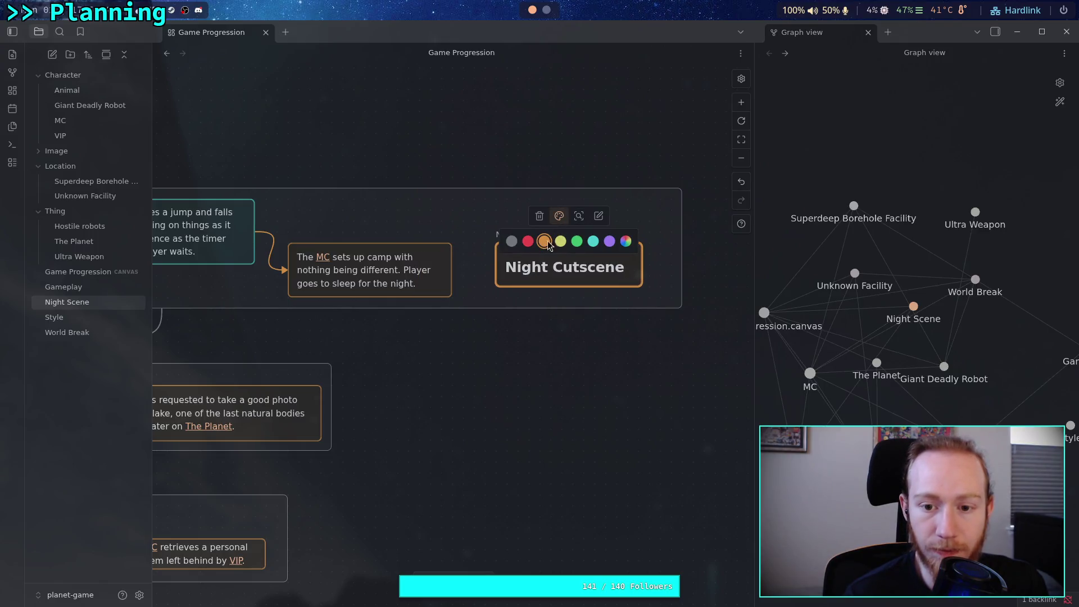
left_click(527, 241)
mouse_move(530, 259)
left_mouse_down()
mouse_move(519, 244)
mouse_move(530, 236)
left_mouse_up()
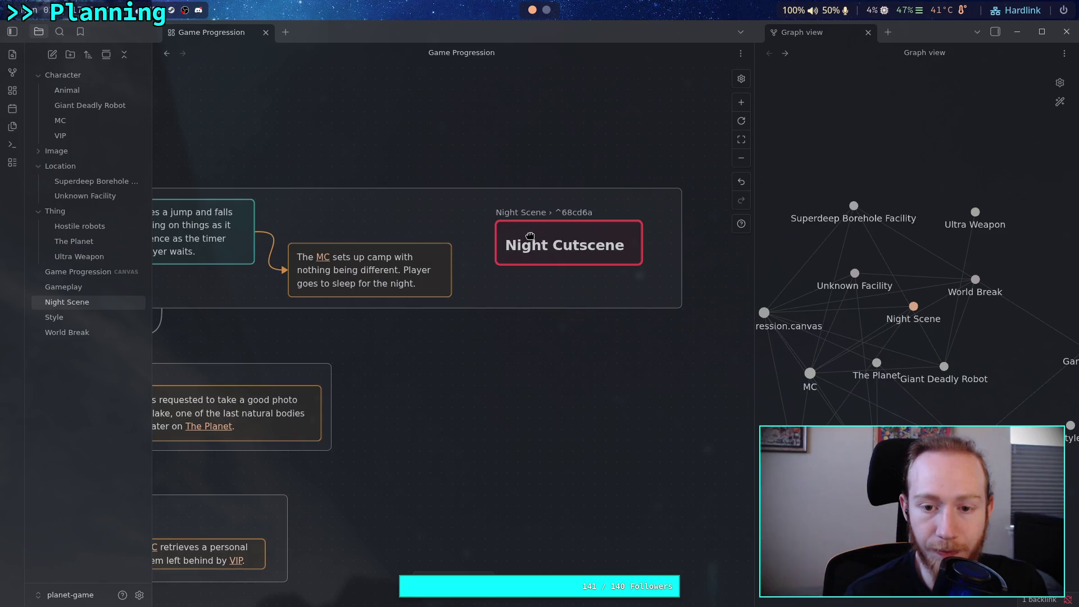
- Connect the MC card to Night Cutscene with an orange arrow
left_click_drag(453, 270, 494, 244)
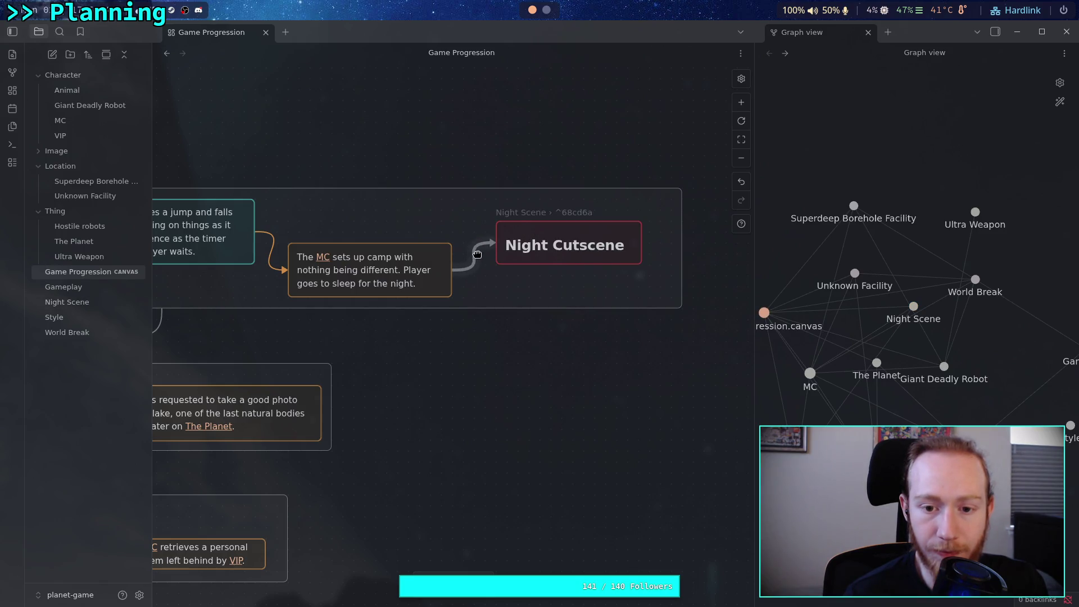
left_click(477, 255)
left_click(454, 227)
left_click(433, 253)
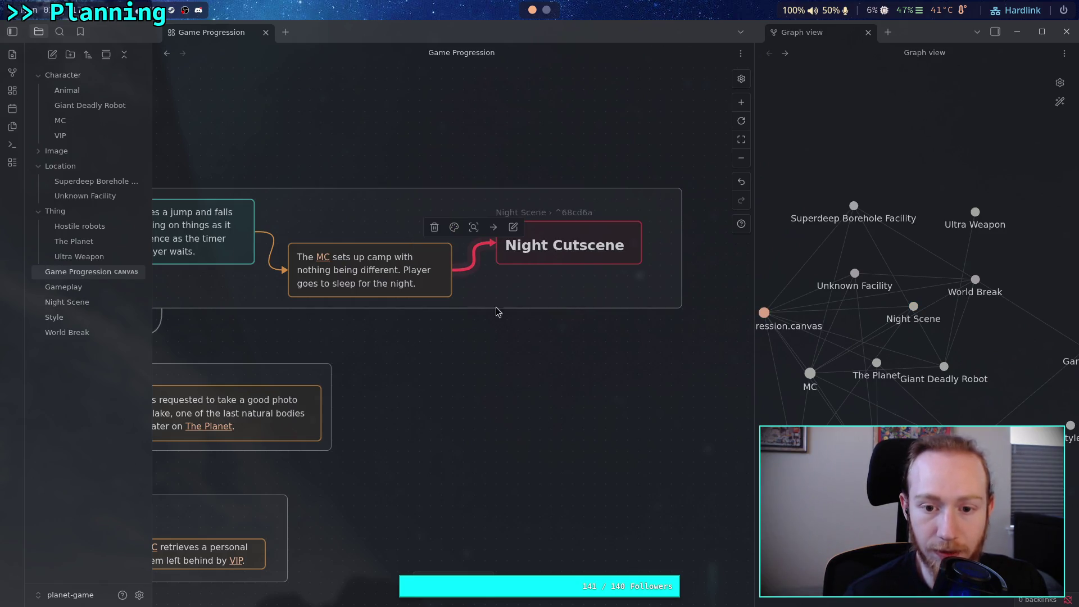
left_click(454, 227)
left_click(450, 252)
left_click(506, 386)
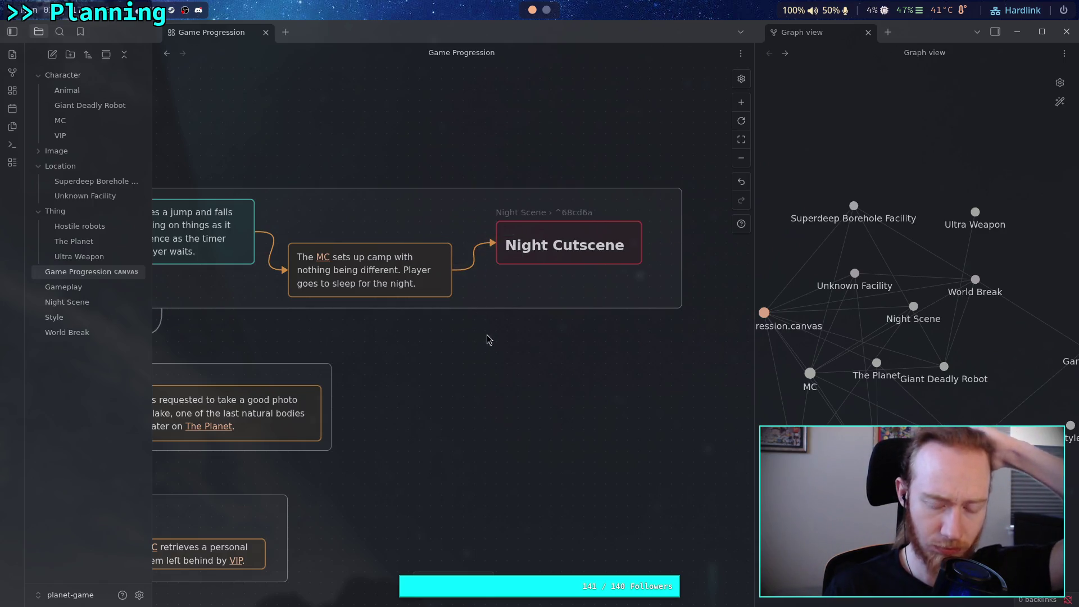
- Reselect the Night Cutscene card, briefly entering and leaving its text editing
left_click(582, 237)
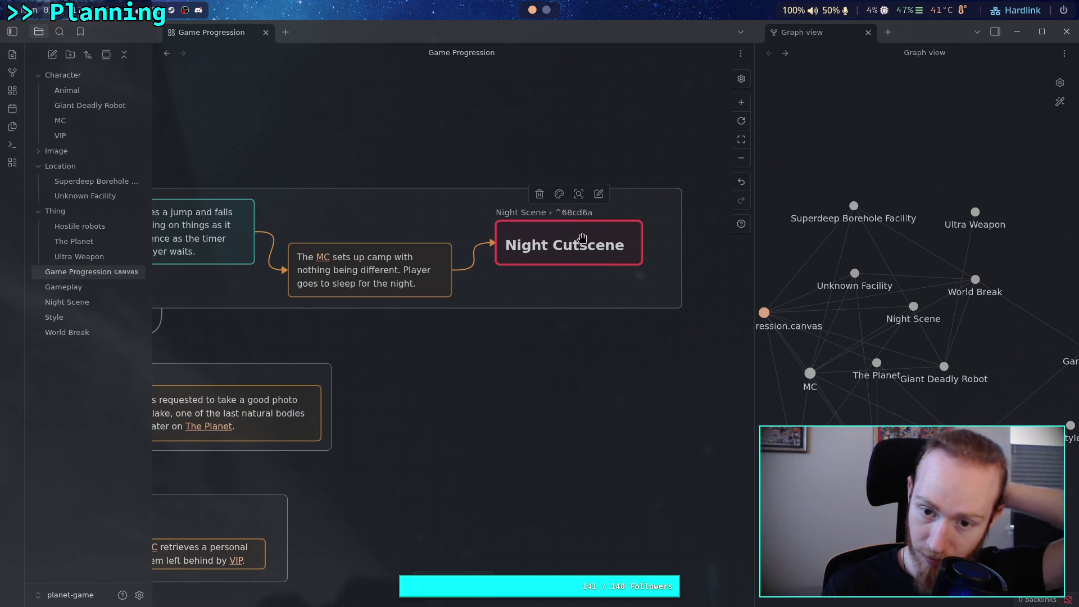
left_click(586, 234)
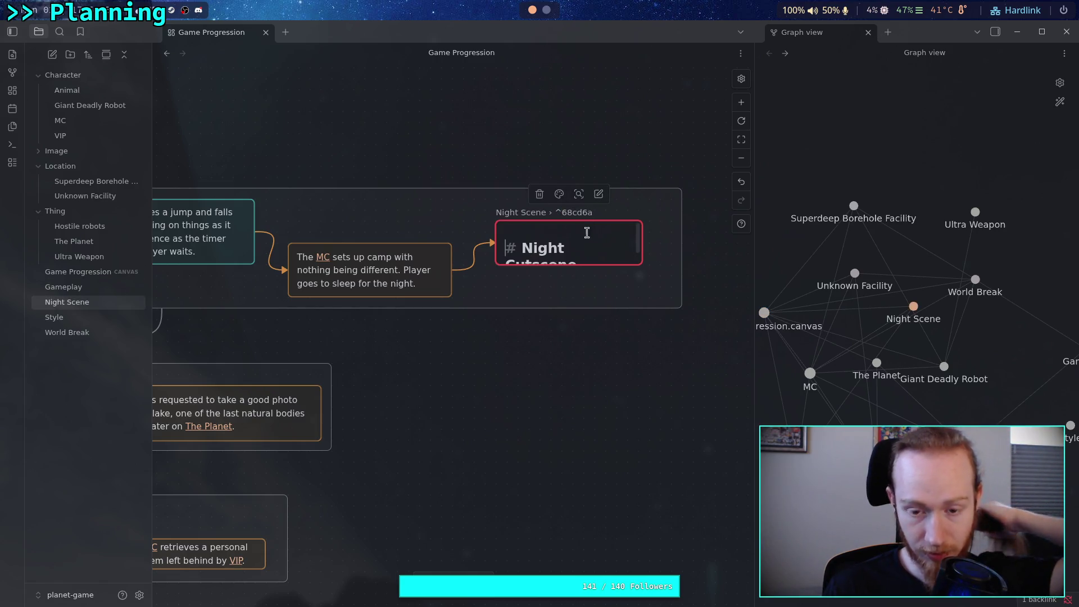
key("Escape")
left_click(528, 233)
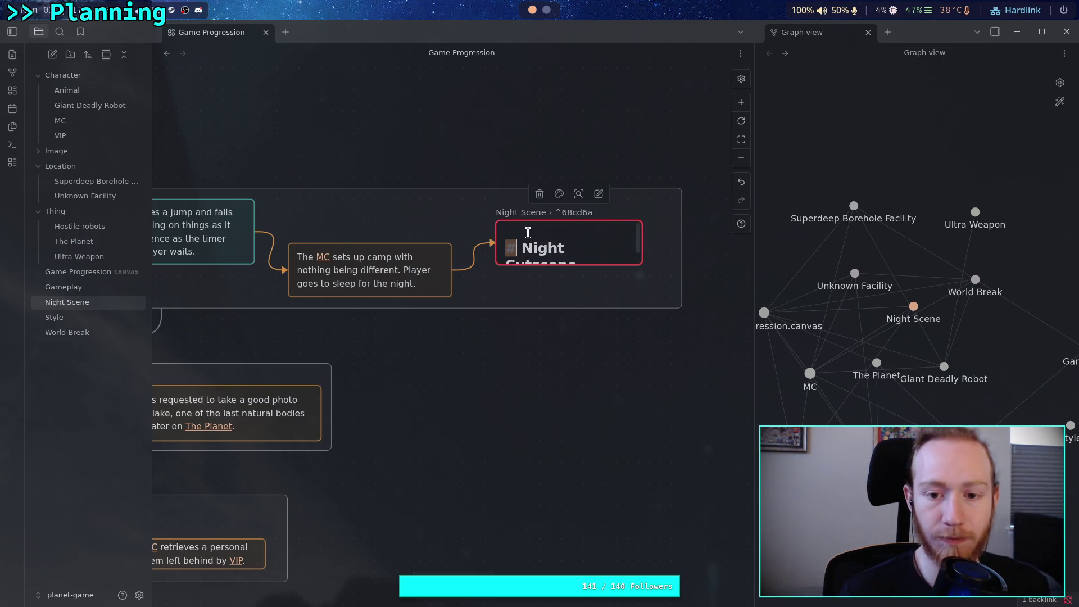
key("Escape")
left_click(534, 231)
right_click(534, 231)
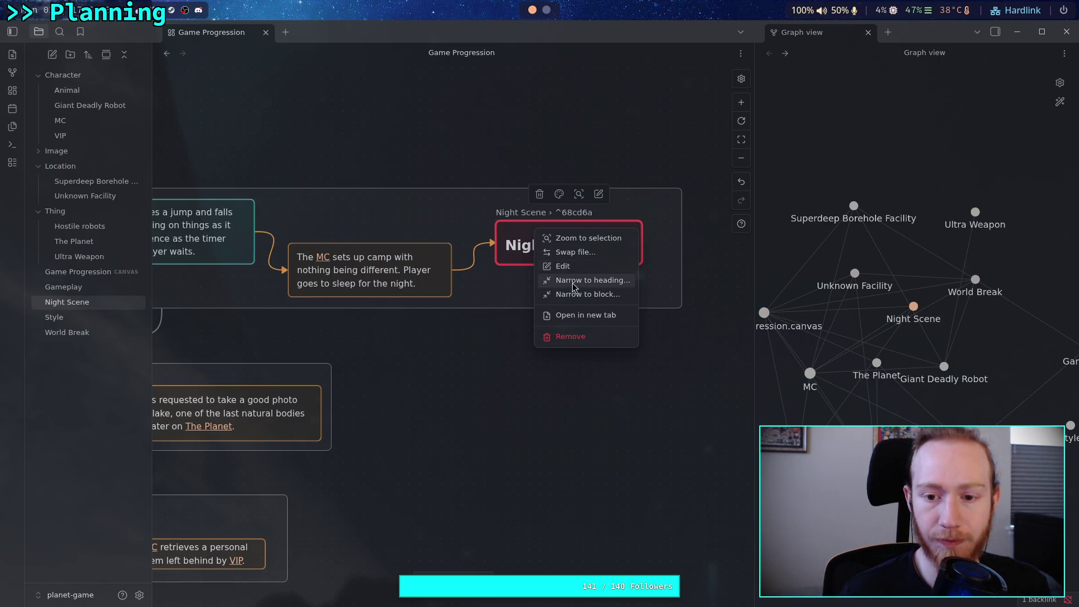
- Open the Night Scene note in a new tab from the card and look through its text
left_click(587, 316)
left_click(285, 242)
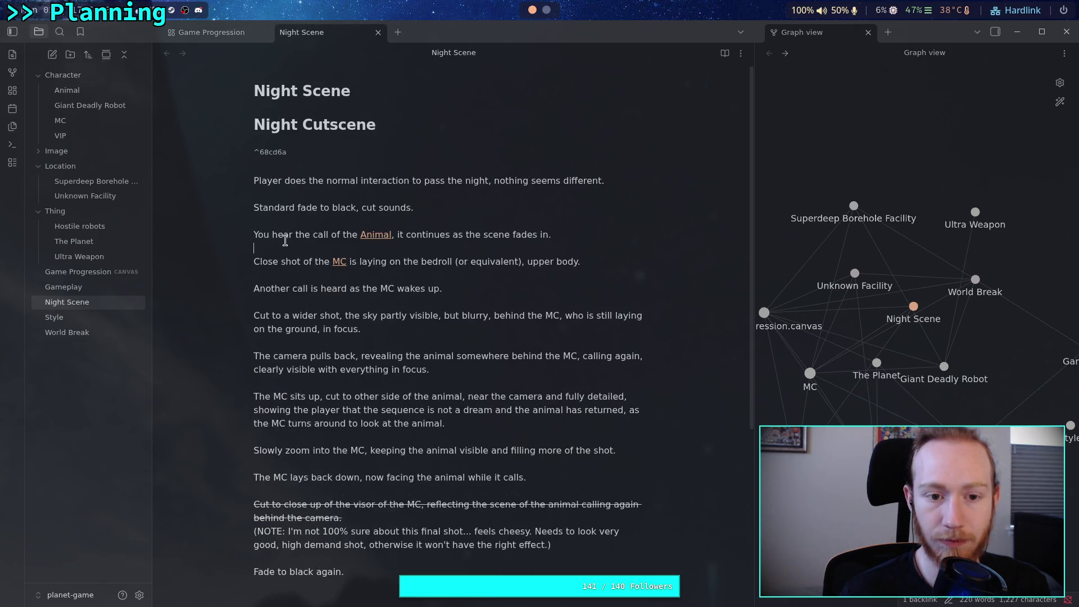
left_click(280, 180)
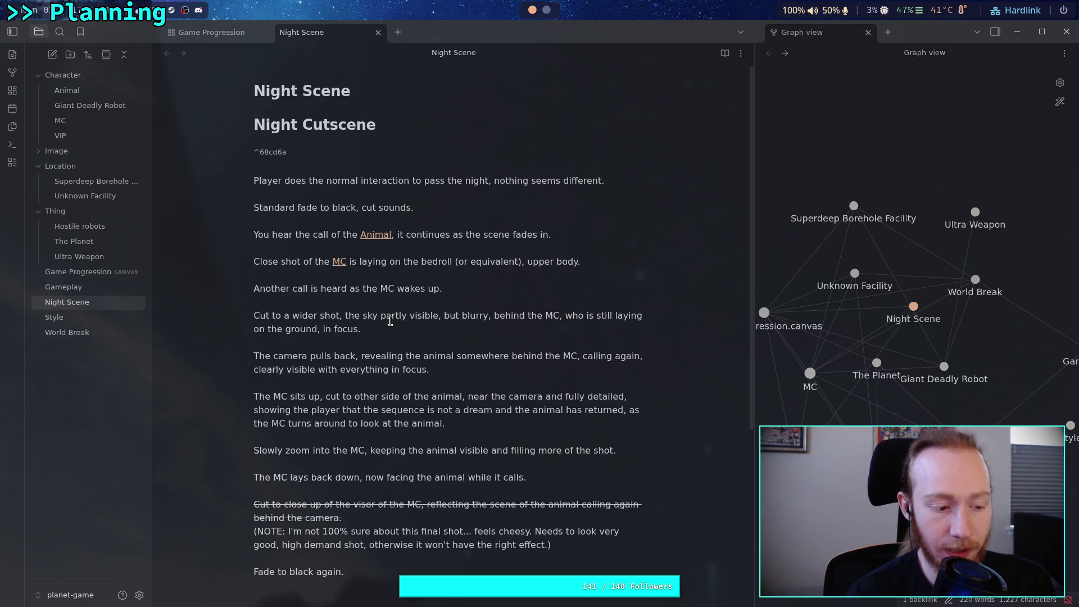
scroll(365, 320, "down", 5)
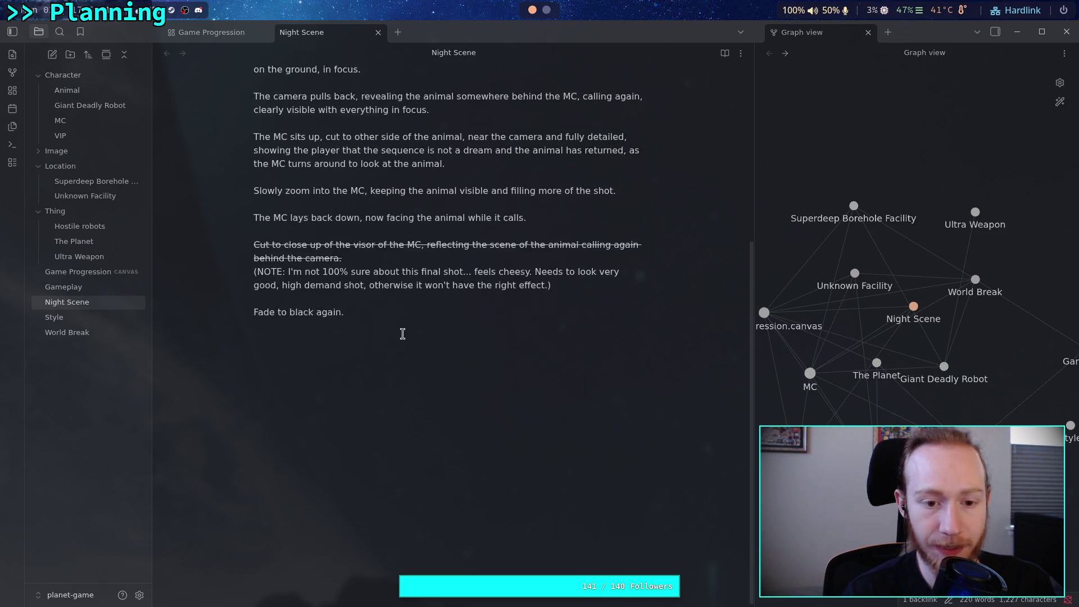
scroll(339, 330, "up", 5)
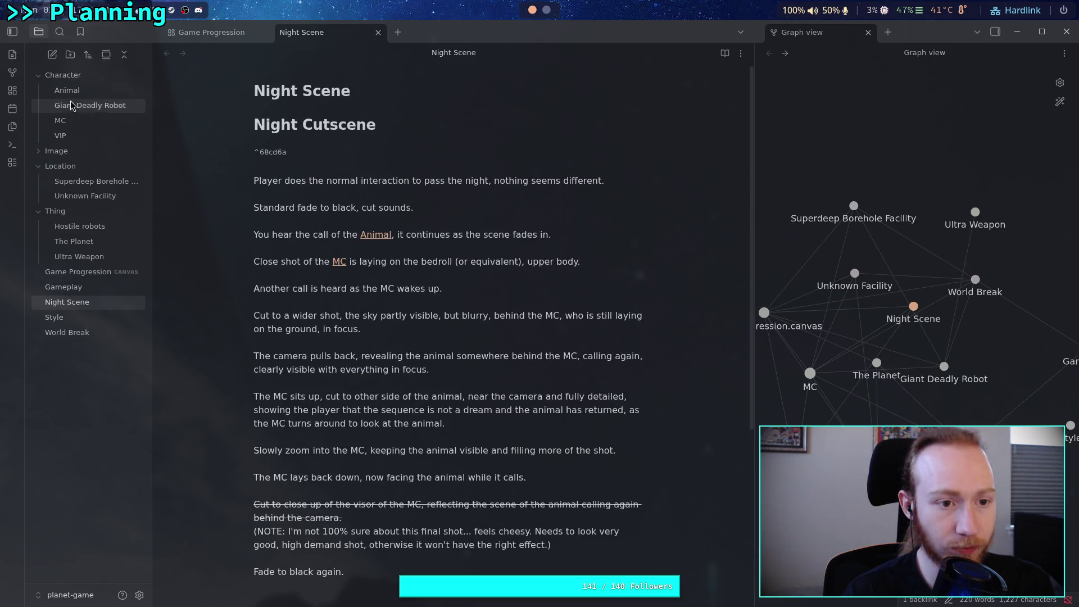
- Create a new vault folder named Sequences
left_click(71, 55)
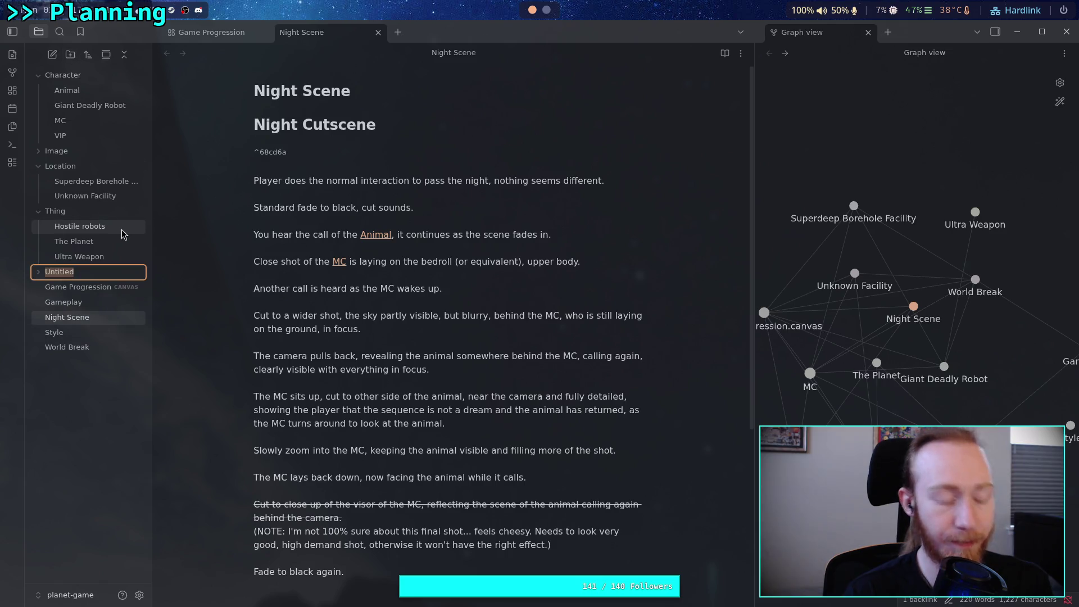
type("Cut")
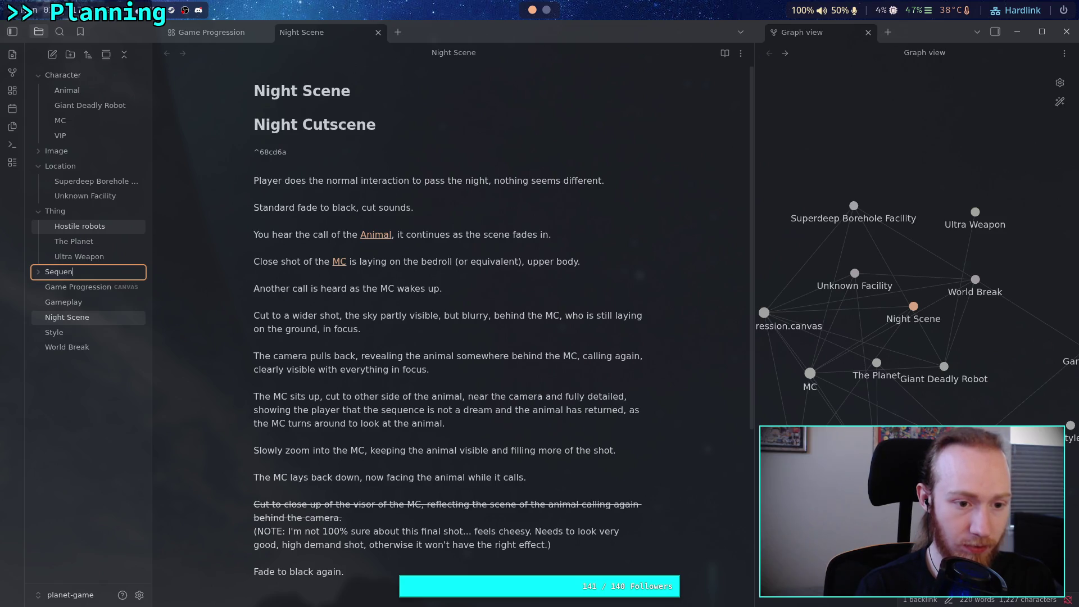
type("s")
key("Return")
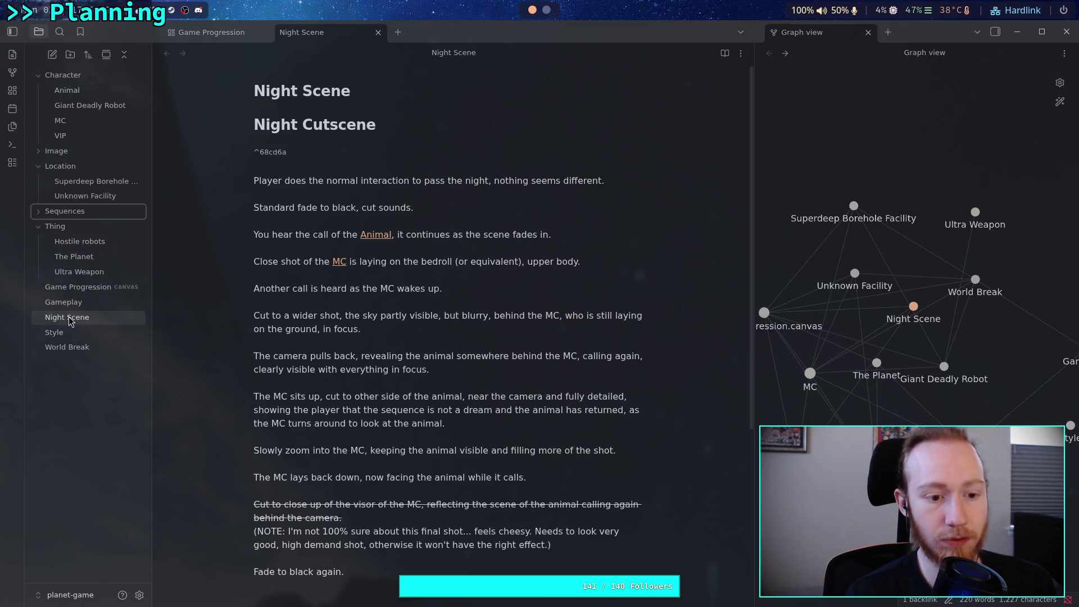
- Move the Night Scene note into Sequences and reopen the Game Progression canvas
mouse_move(67, 317)
left_mouse_down()
mouse_move(50, 220)
mouse_move(98, 219)
left_mouse_up()
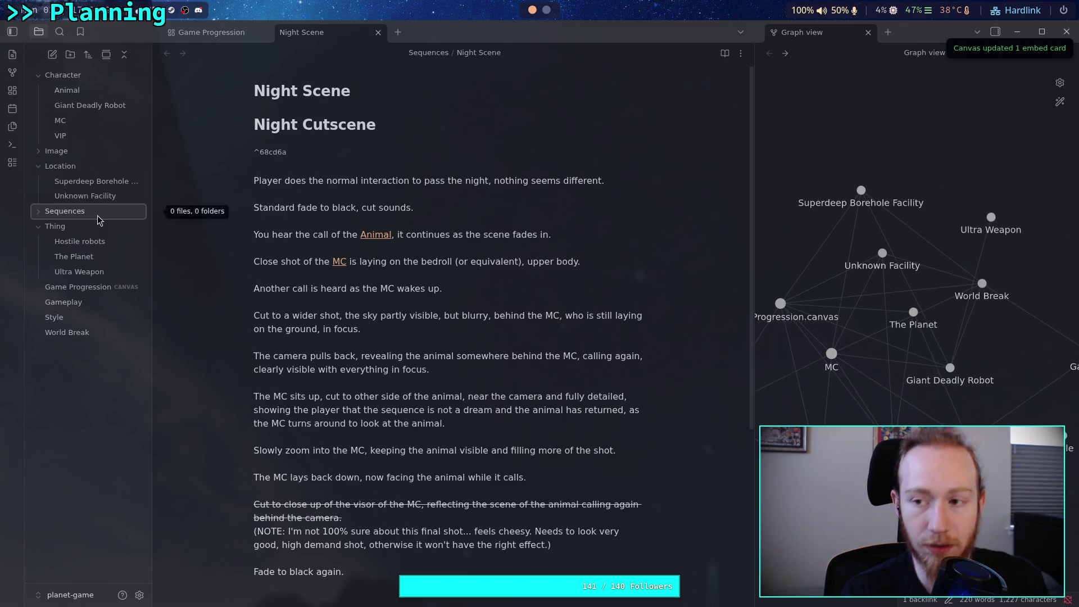
left_click(99, 219)
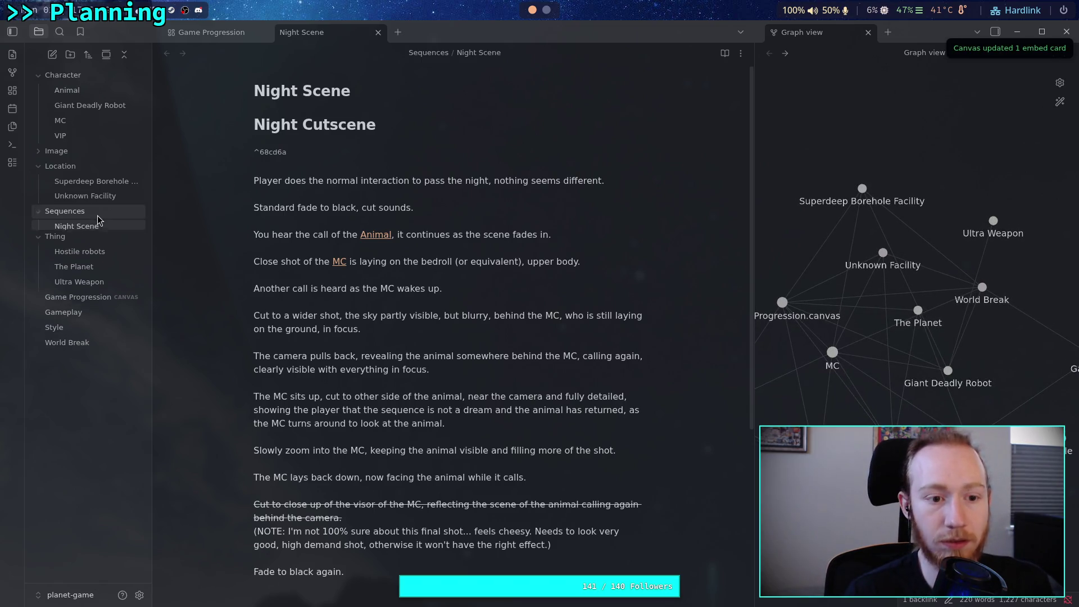
left_click(78, 302)
scroll(511, 281, "up", 3)
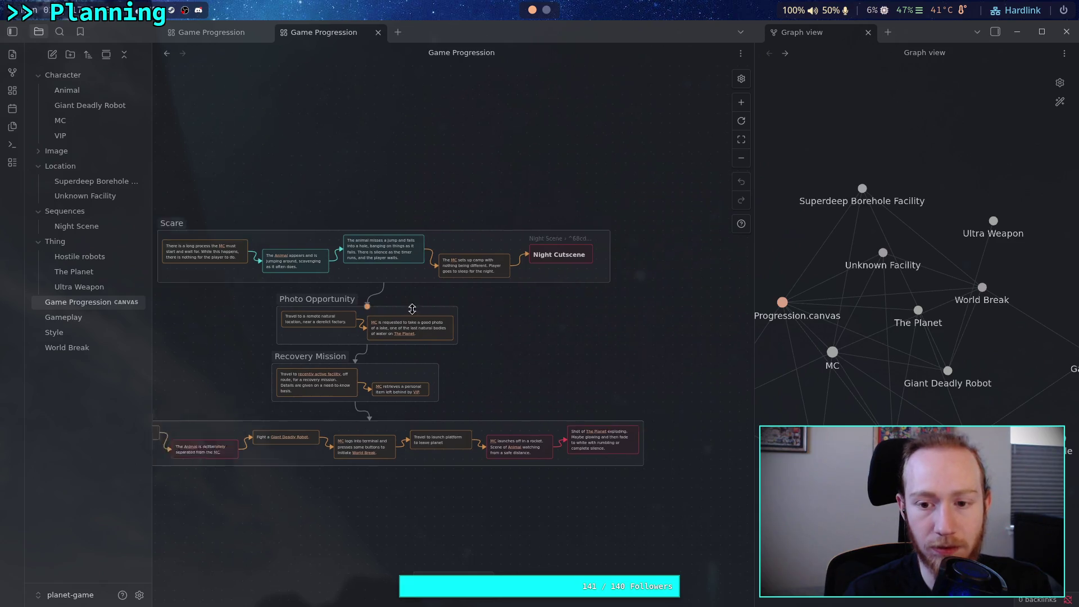
scroll(538, 346, "up", 2)
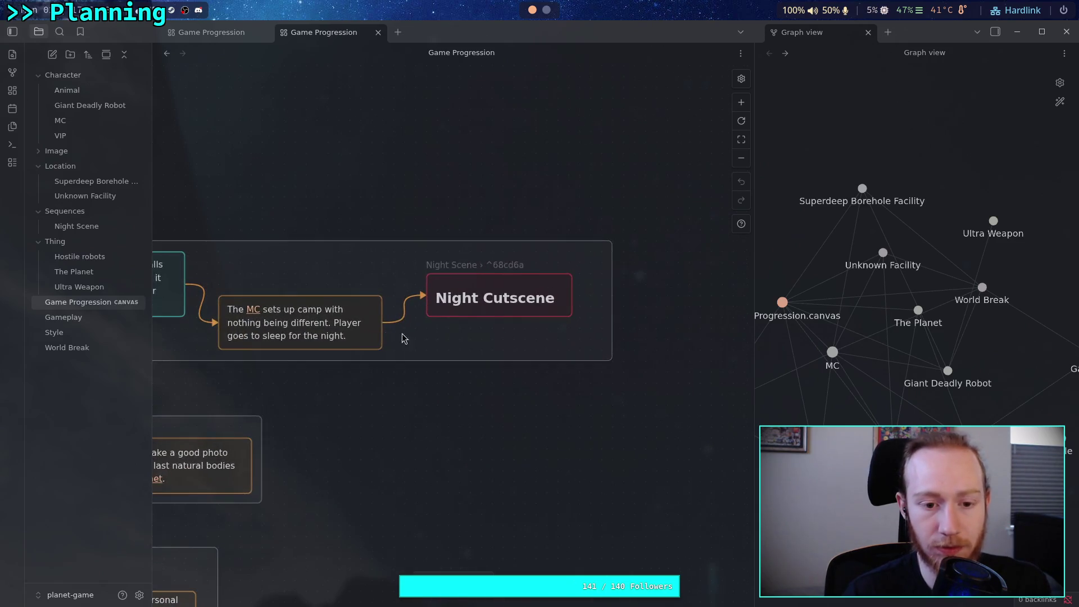
scroll(531, 326, "up", 3)
scroll(528, 315, "left", 3)
scroll(528, 310, "down", 3)
scroll(527, 310, "right", 2)
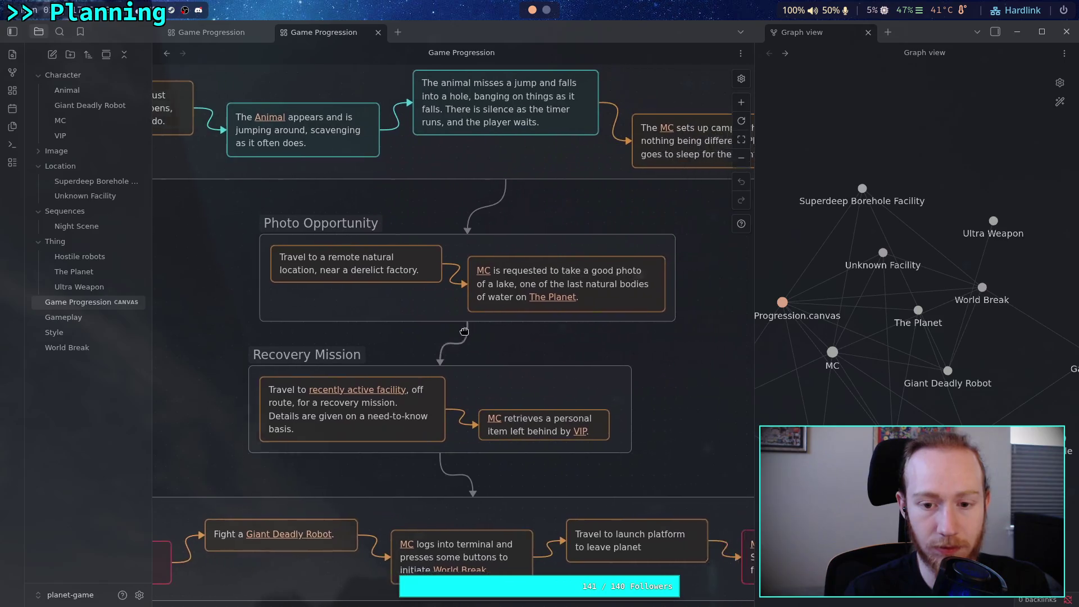
scroll(522, 337, "left", 3)
scroll(522, 354, "up", 5)
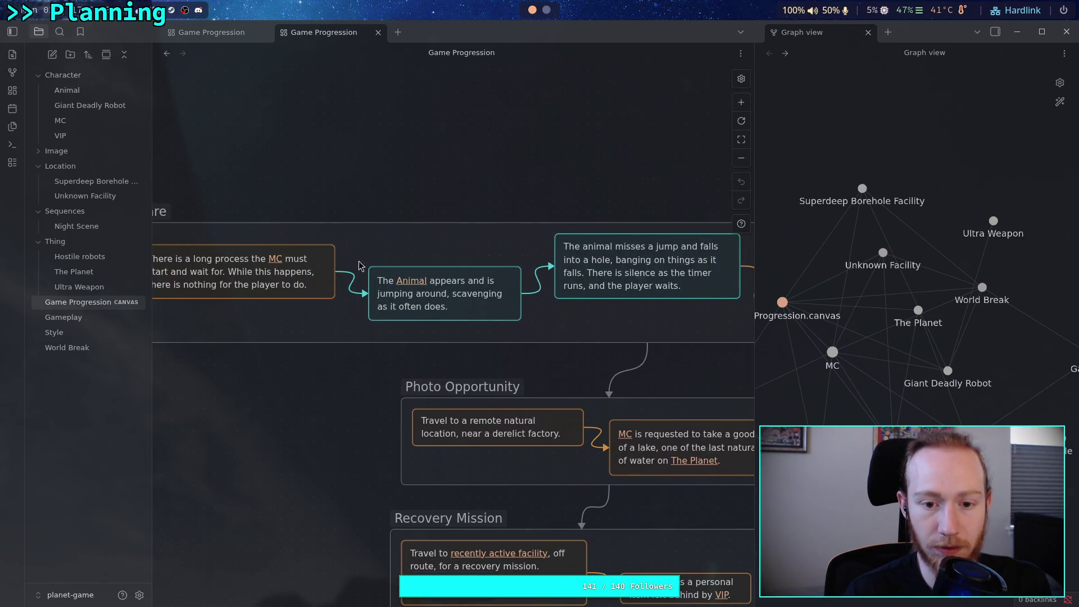
scroll(359, 264, "left", 5)
scroll(354, 276, "up", 1)
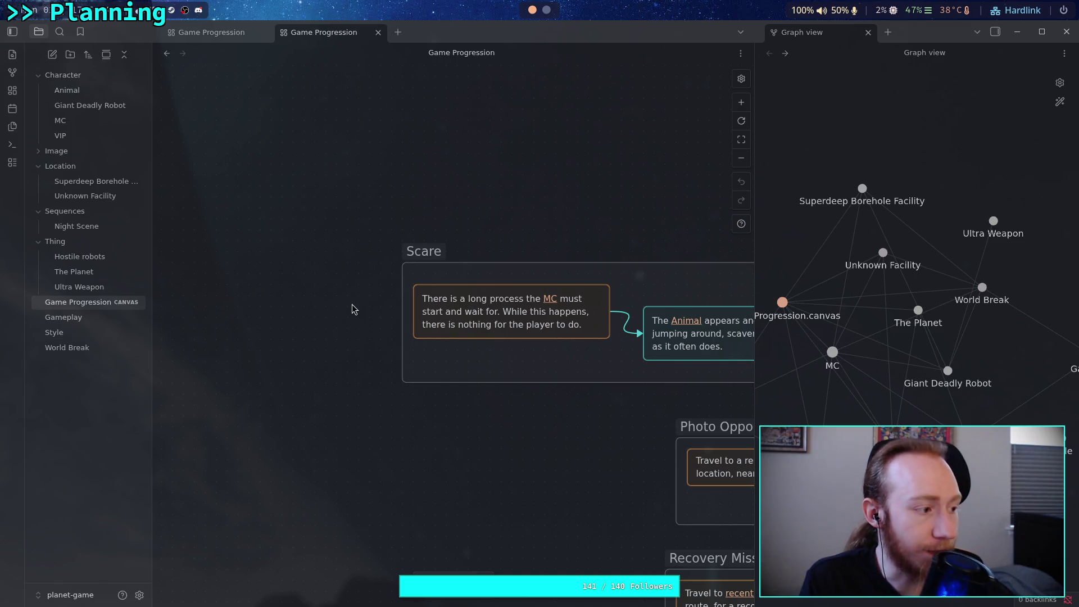
scroll(530, 414, "down", 5)
scroll(530, 414, "right", 5)
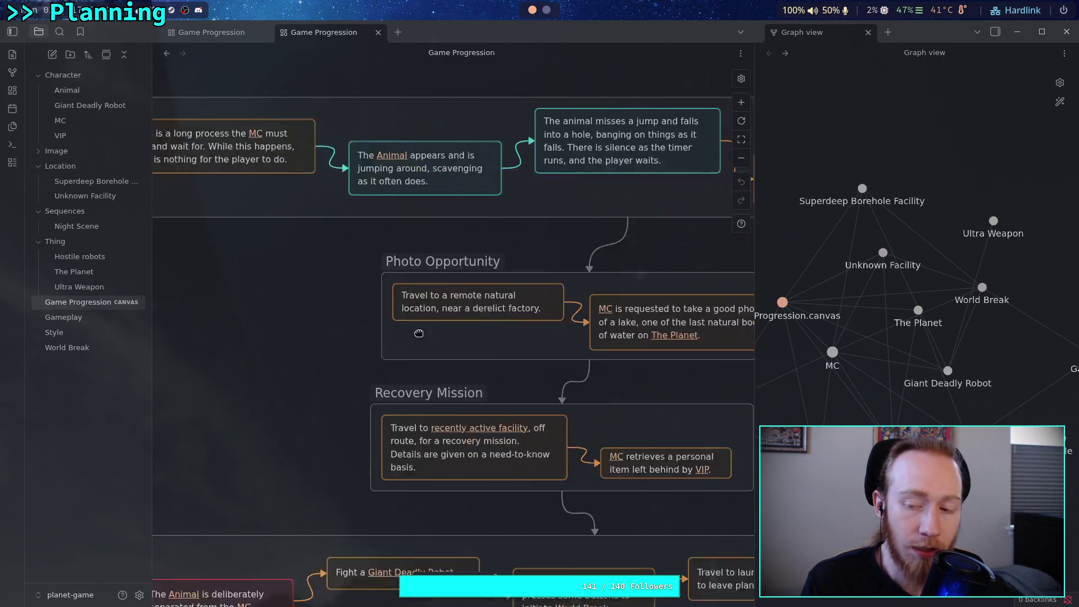
scroll(419, 333, "down", 5)
scroll(549, 496, "left", 5)
scroll(549, 496, "up", 3)
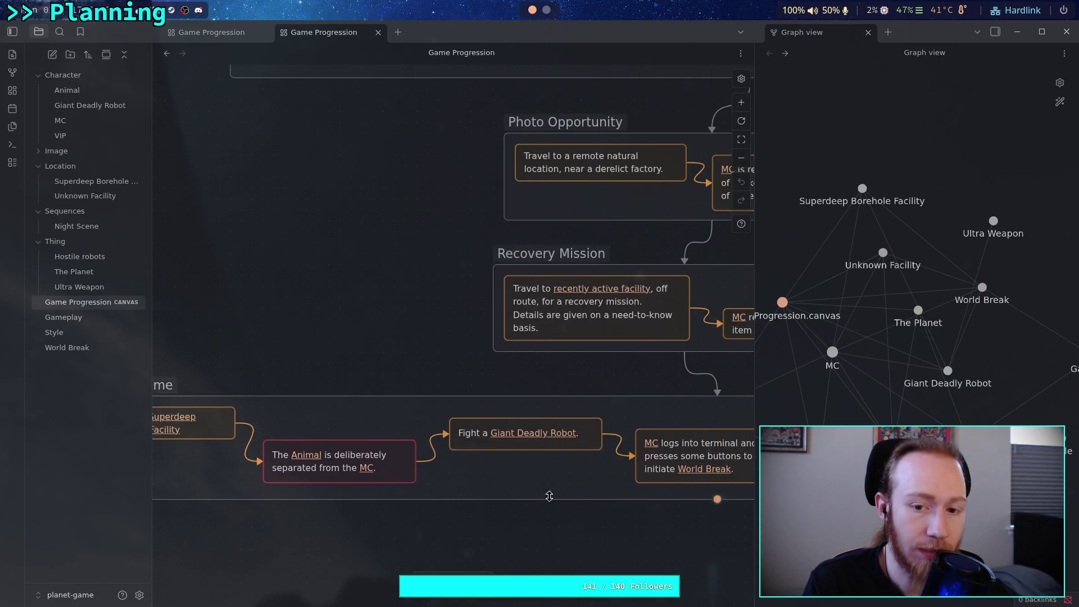
scroll(549, 496, "up", 5)
scroll(549, 496, "right", 2)
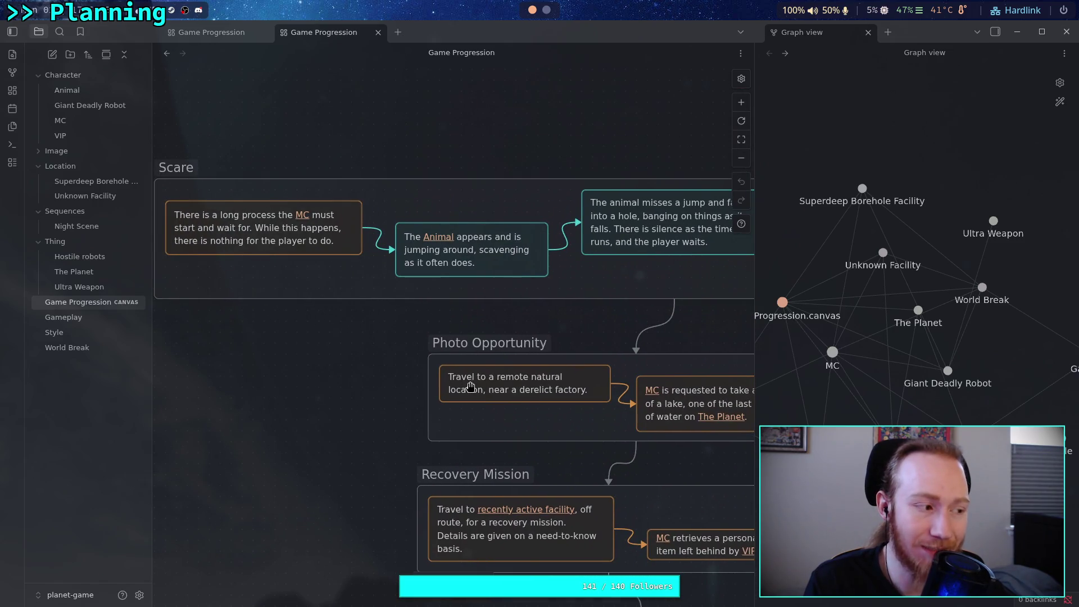
scroll(635, 353, "right", 2)
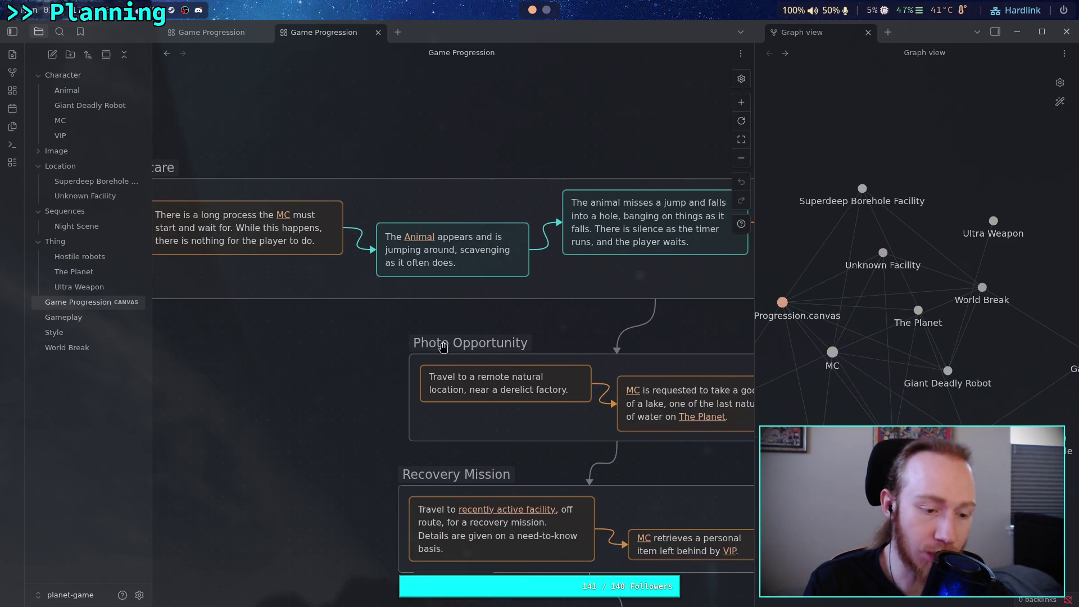
scroll(364, 378, "up", 4)
scroll(363, 378, "left", 3)
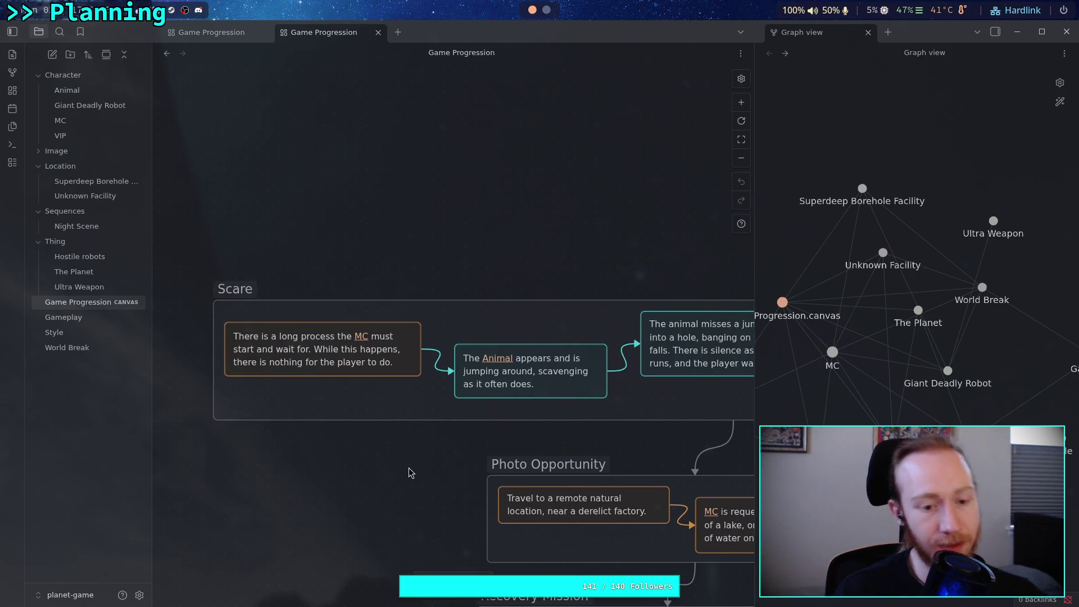